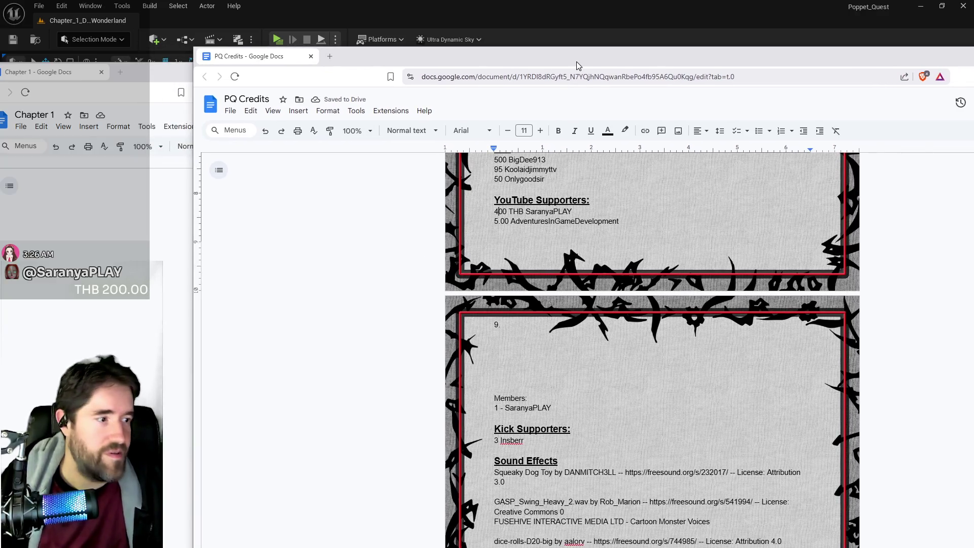
- Flip between the PQ Credits and Chapter 1 notes, move both windows aside, then return to BP_Puppet_Master
key(ctrl+w)
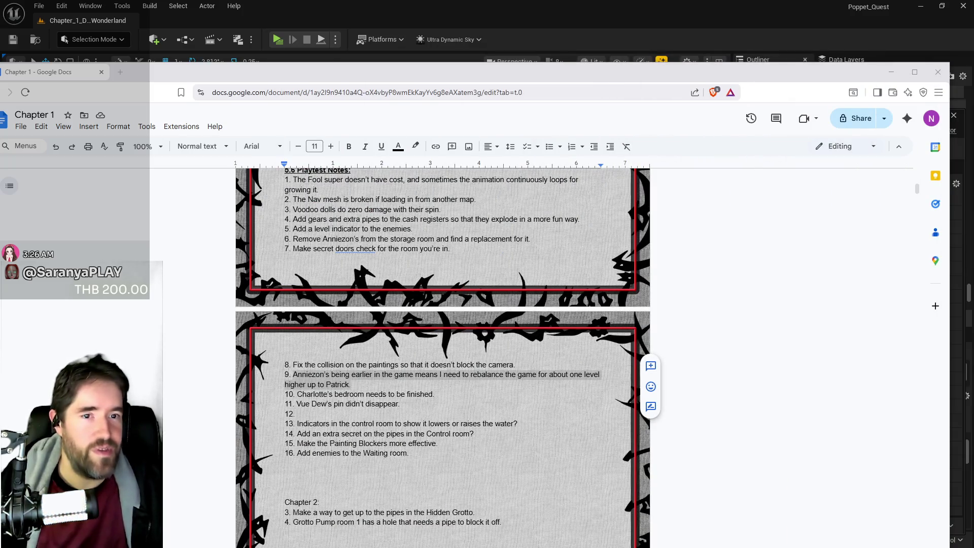
key(alt+Tab)
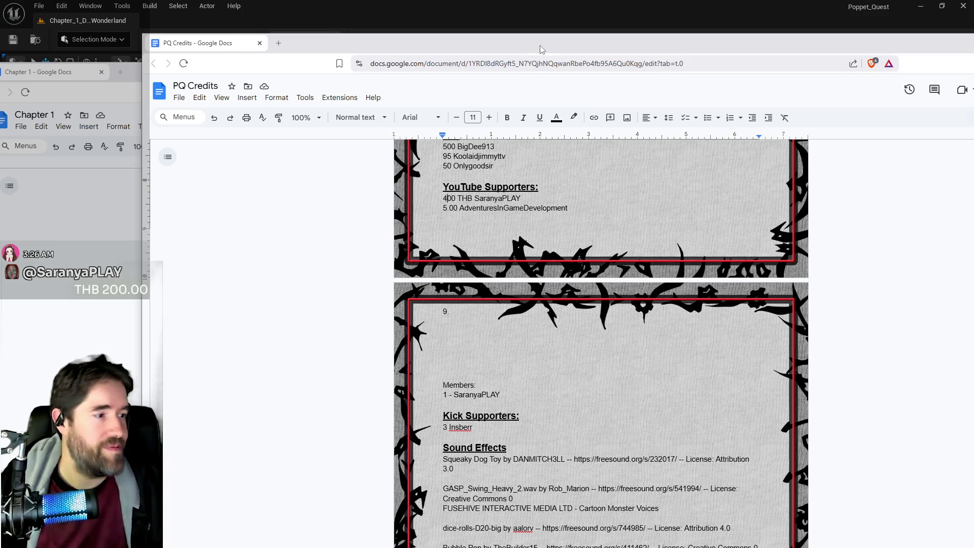
drag(540, 49, 751, 53)
key(alt+Tab)
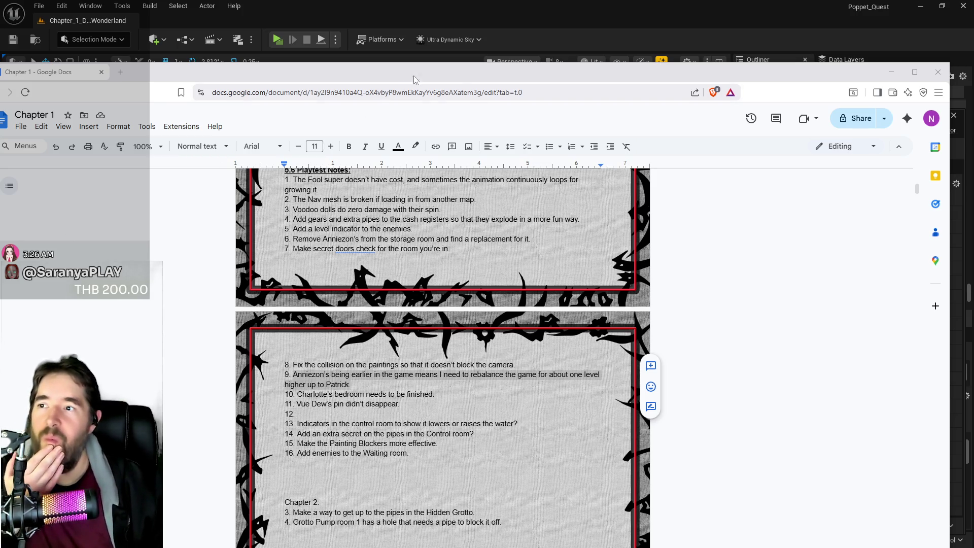
drag(422, 69, 441, 74)
key(alt+Tab)
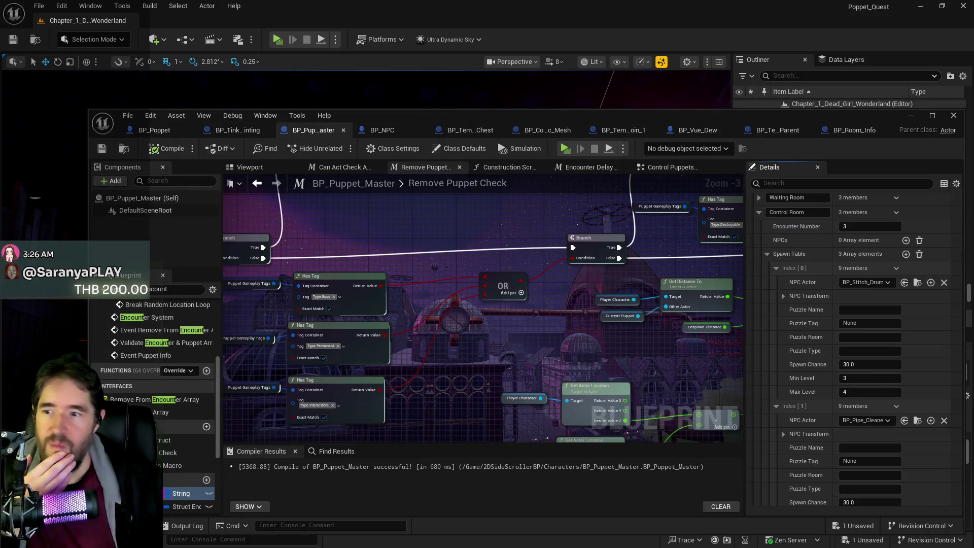
- Maximize the Chapter 1 playtest notes and select note 11, 'Vue Dew's pin didn't disappear'
key(alt+Tab)
drag(351, 16, 378, 23)
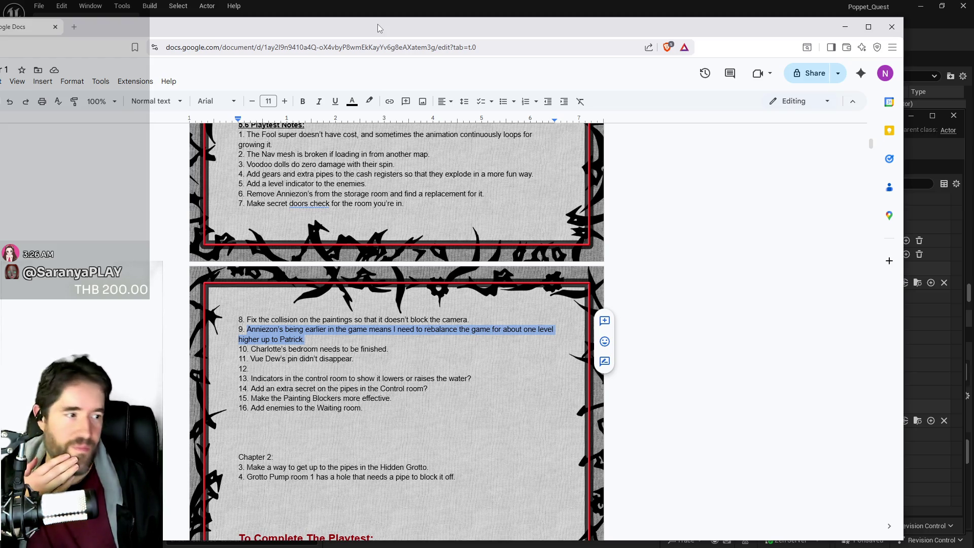
double_click(377, 23)
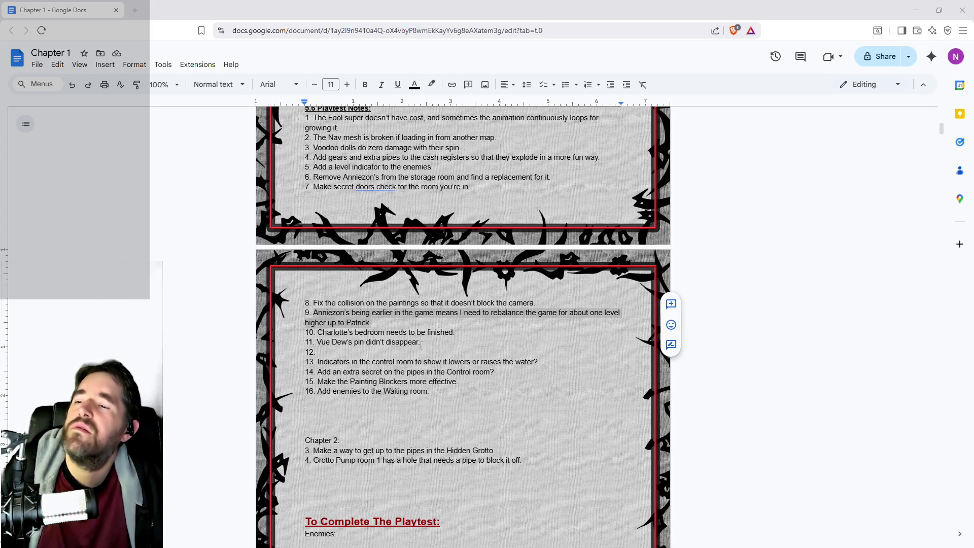
drag(420, 342, 317, 342)
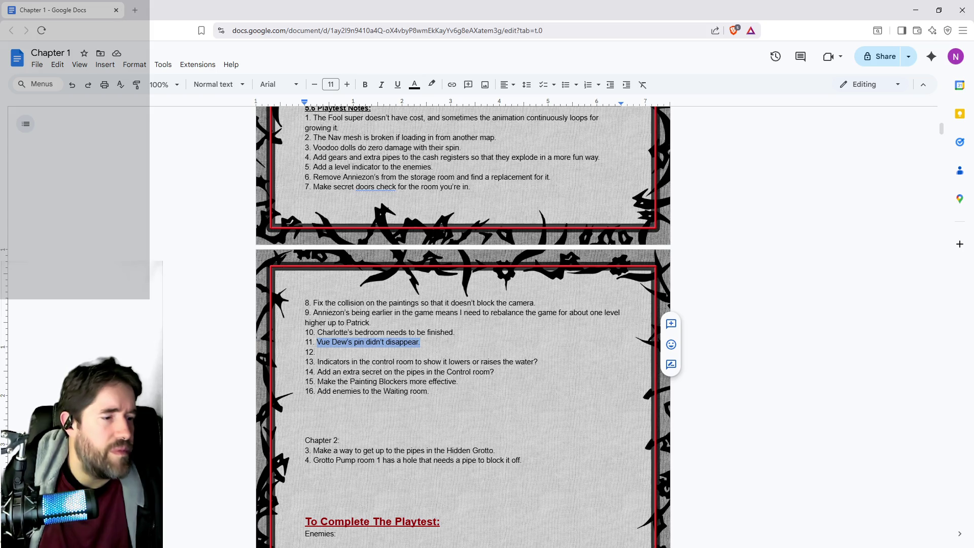
key(alt+Tab)
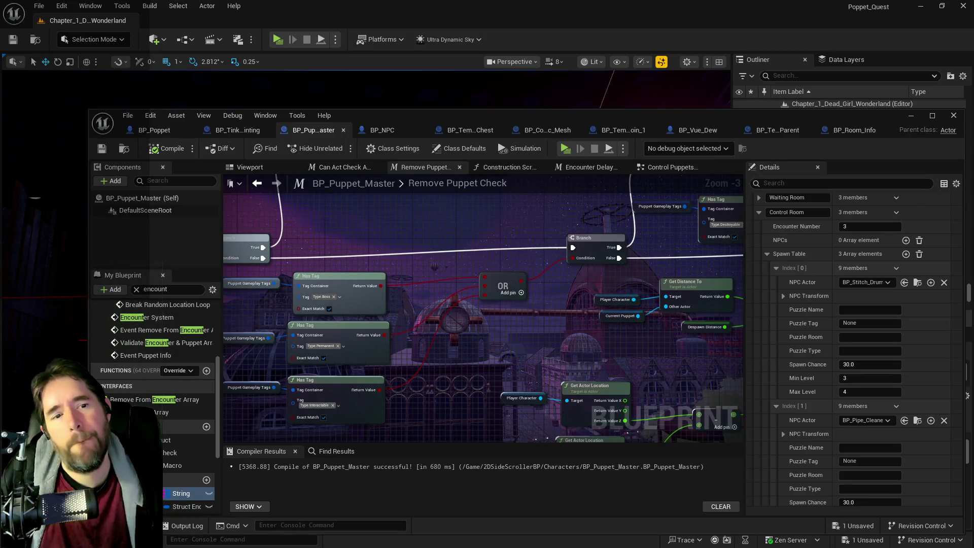
- Open BP_Vue_Dew from Bosses/Vue_Dew, then jump to its parent BP_NPC's EventGraph
key(ctrl+b)
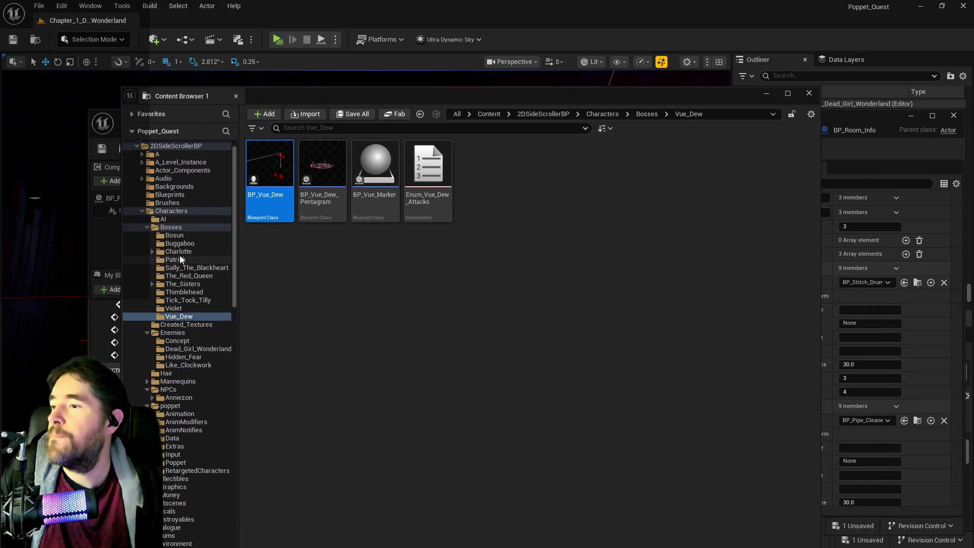
double_click(278, 203)
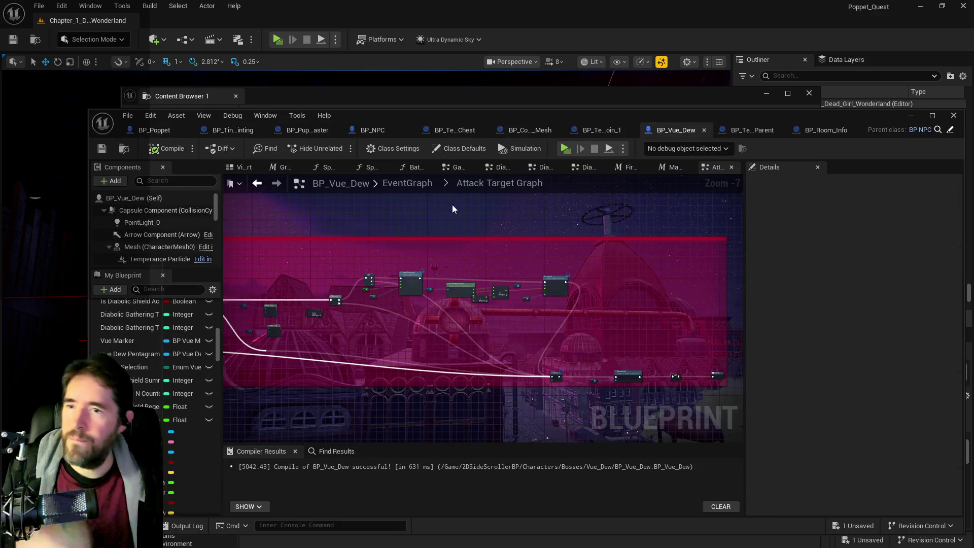
click(950, 130)
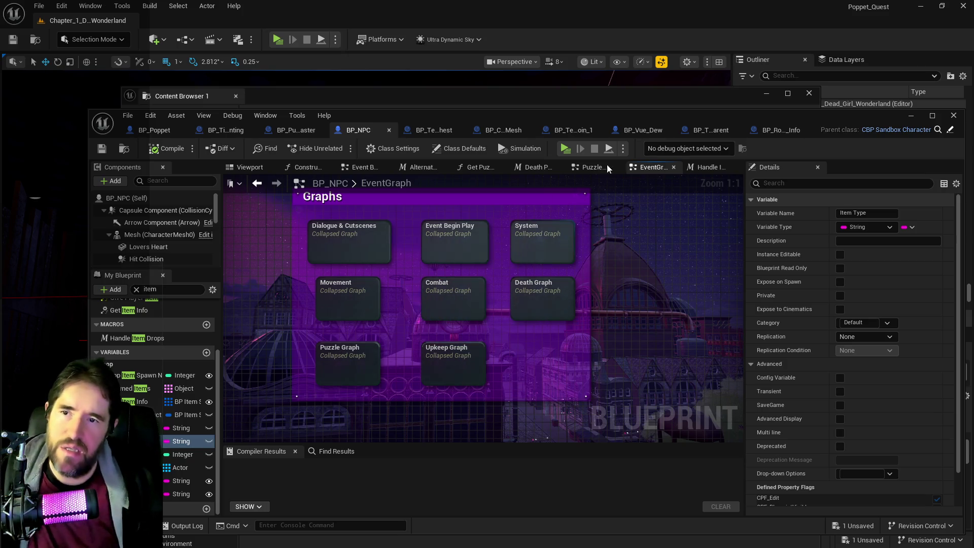
click(655, 130)
scroll(442, 269, down, 4)
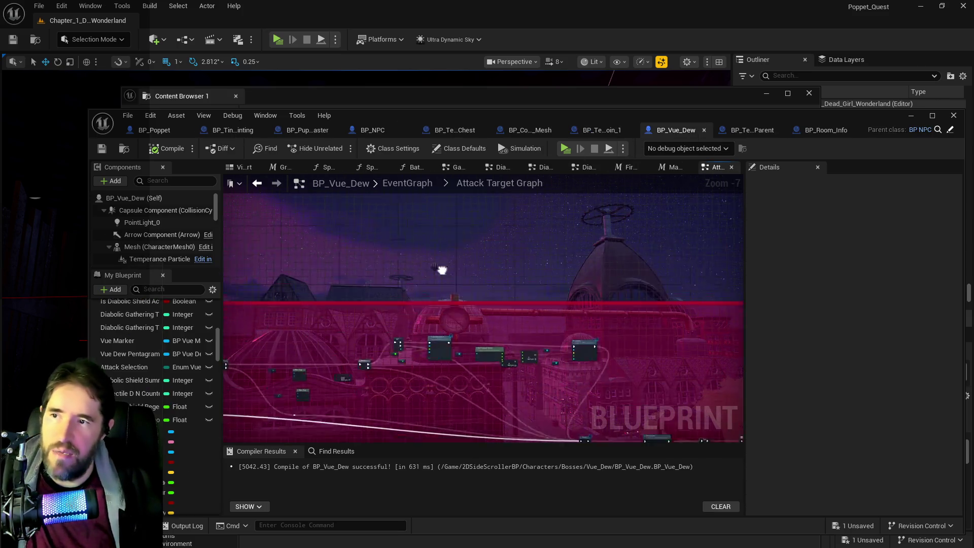
click(420, 189)
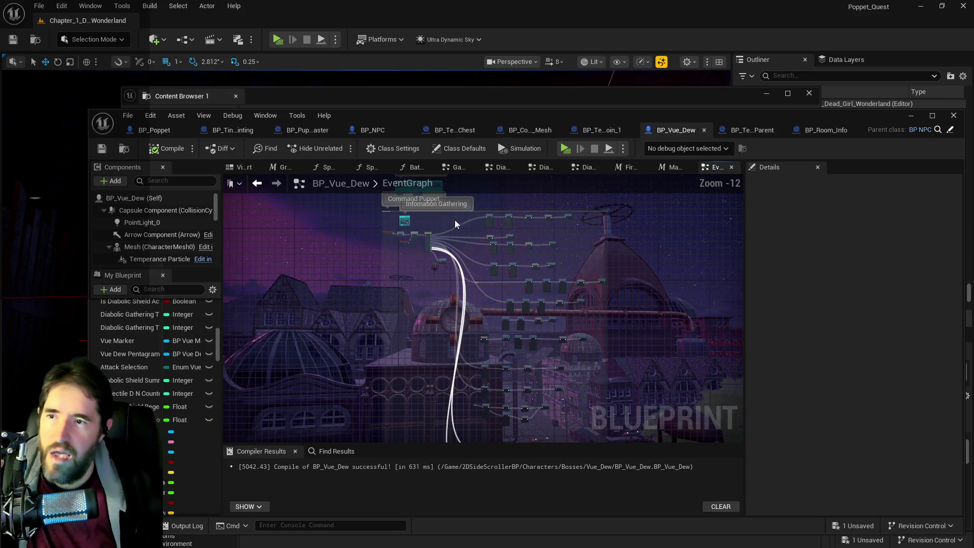
scroll(516, 254, up, 5)
scroll(517, 254, up, 6)
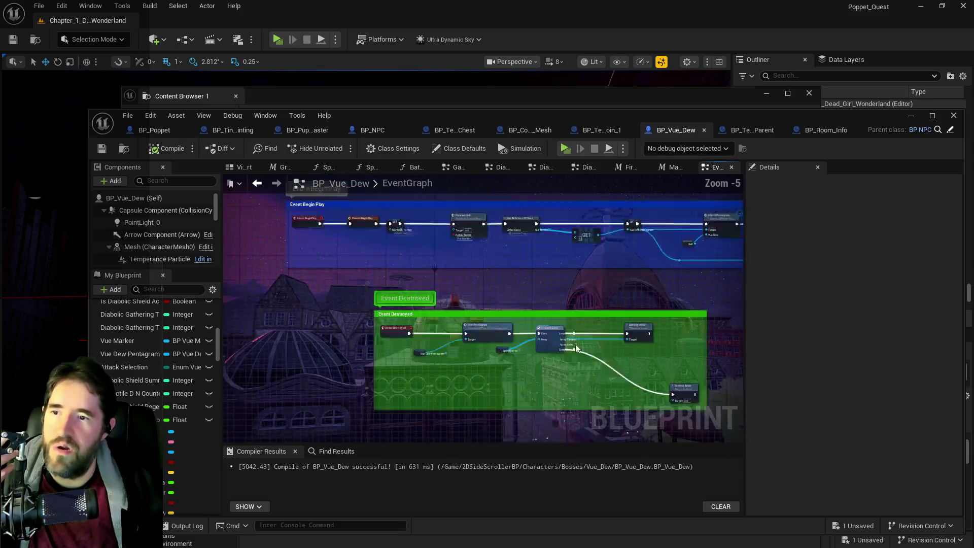
scroll(564, 329, down, 4)
drag(565, 328, 618, 359)
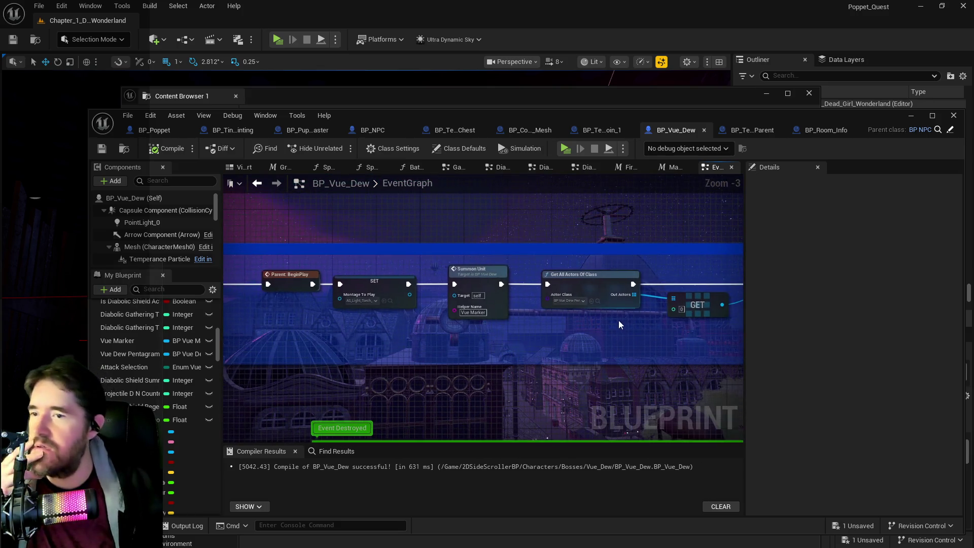
mouse_move(575, 303)
mouse_down()
mouse_move(696, 311)
mouse_move(448, 271)
mouse_move(491, 264)
mouse_move(465, 257)
mouse_up()
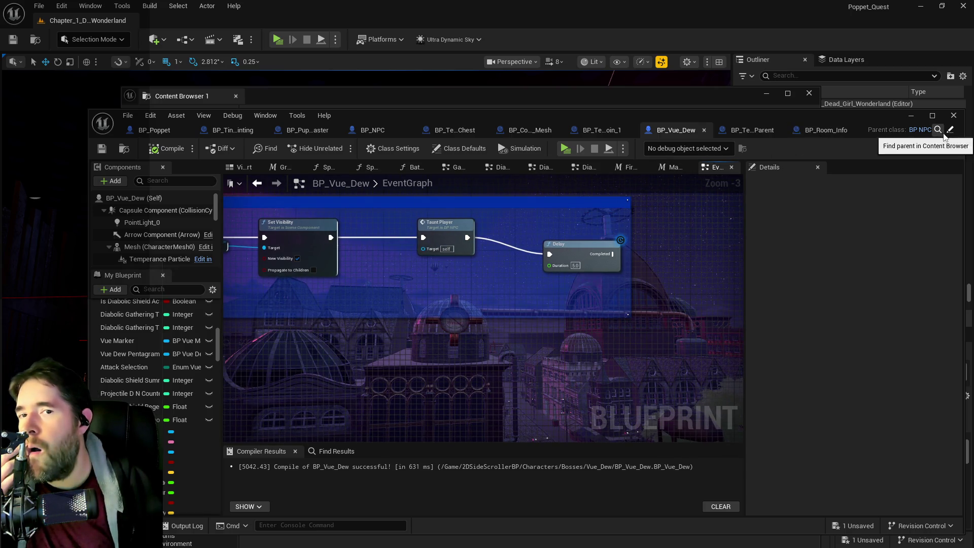
click(373, 130)
mouse_move(459, 336)
mouse_down()
mouse_move(563, 312)
mouse_move(520, 374)
mouse_move(575, 369)
mouse_up()
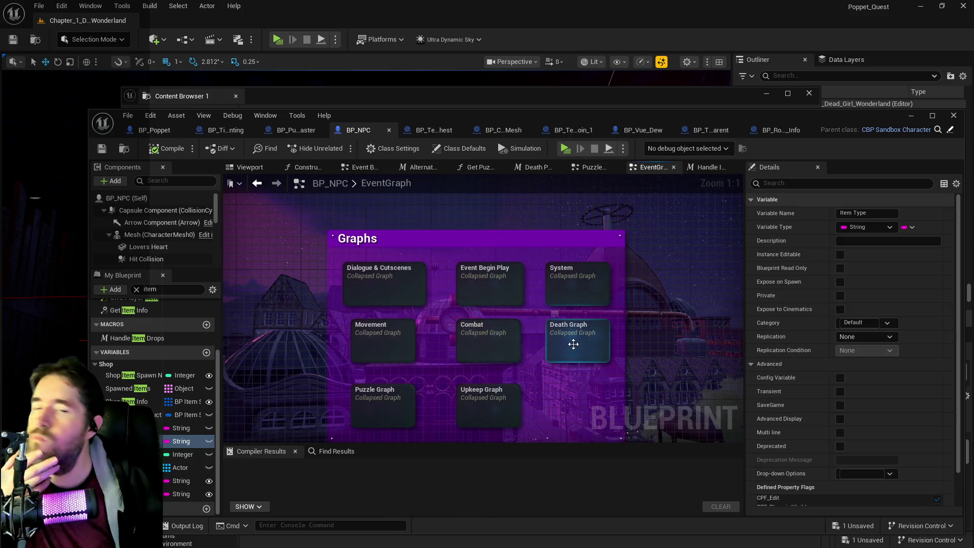
- Open the Death Graph and pan over to the Destroy Equipped Weapons macro node
double_click(573, 344)
drag(542, 288, 406, 282)
scroll(406, 281, up, 2)
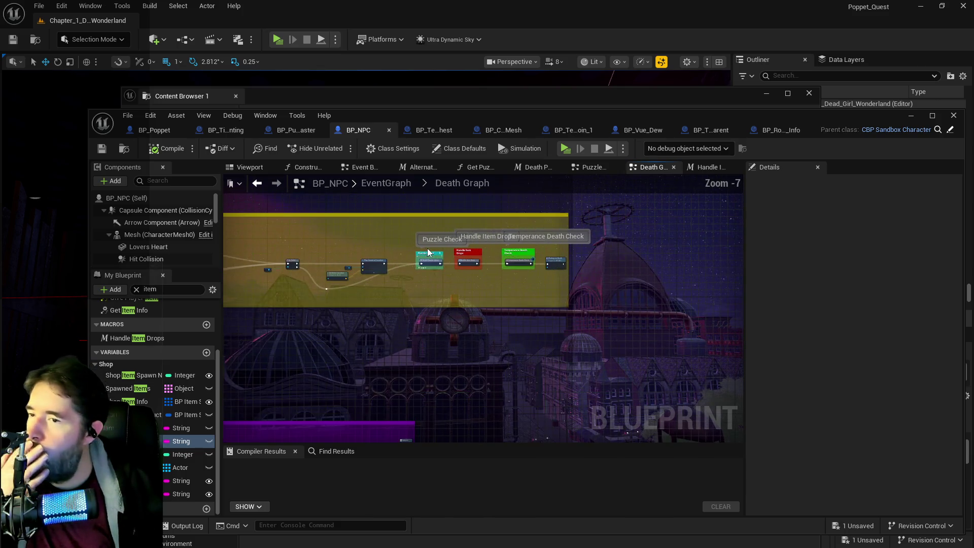
scroll(390, 277, up, 7)
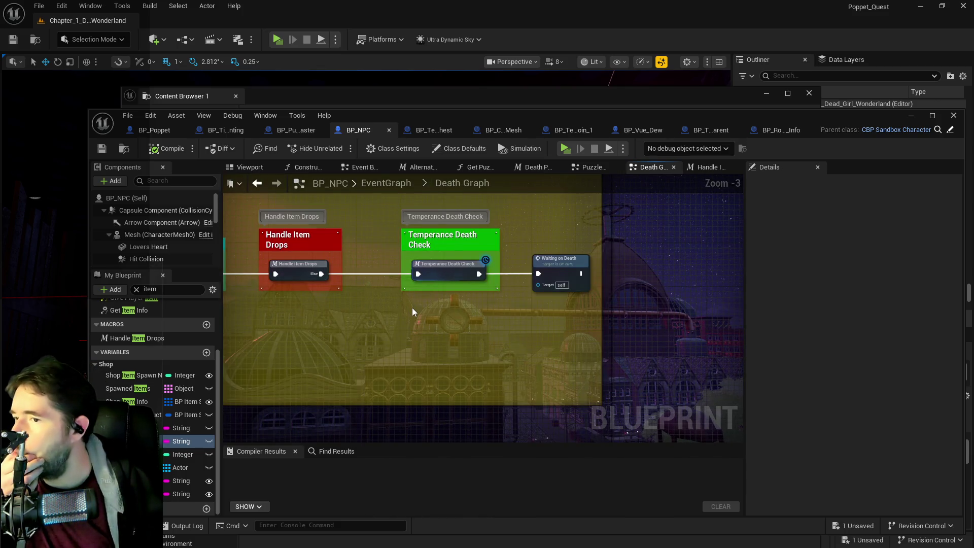
scroll(494, 294, down, 5)
drag(494, 295, 549, 172)
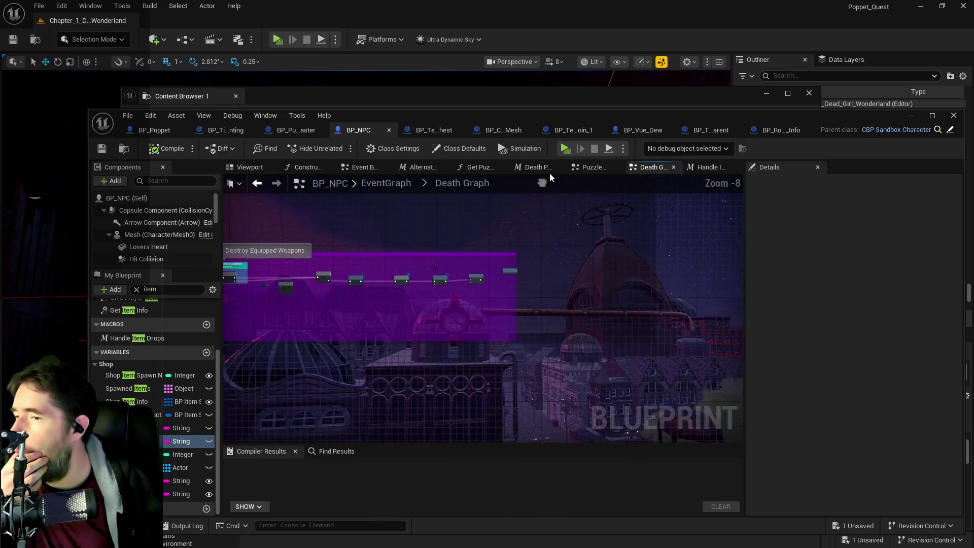
scroll(442, 267, up, 5)
mouse_move(418, 291)
mouse_down()
mouse_move(349, 284)
mouse_move(636, 295)
mouse_up()
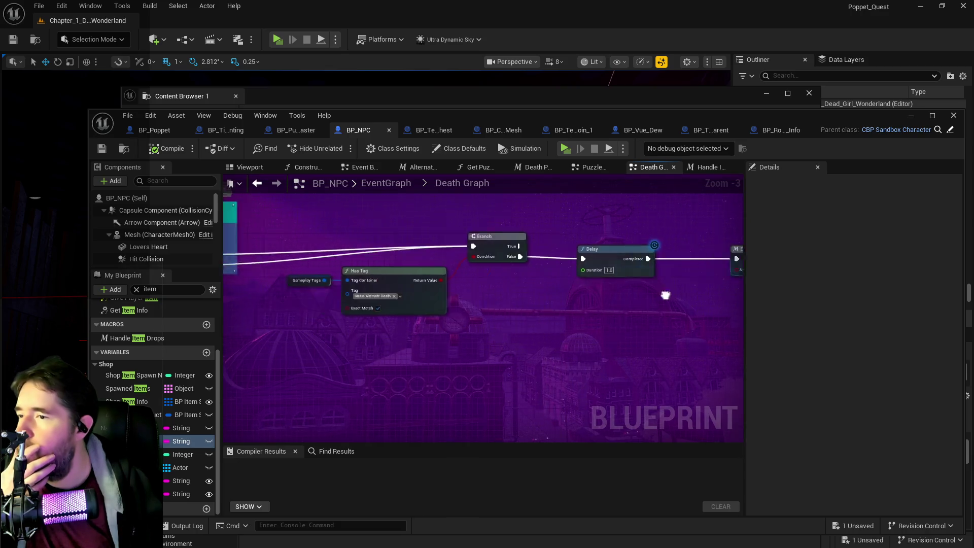
drag(538, 309, 619, 319)
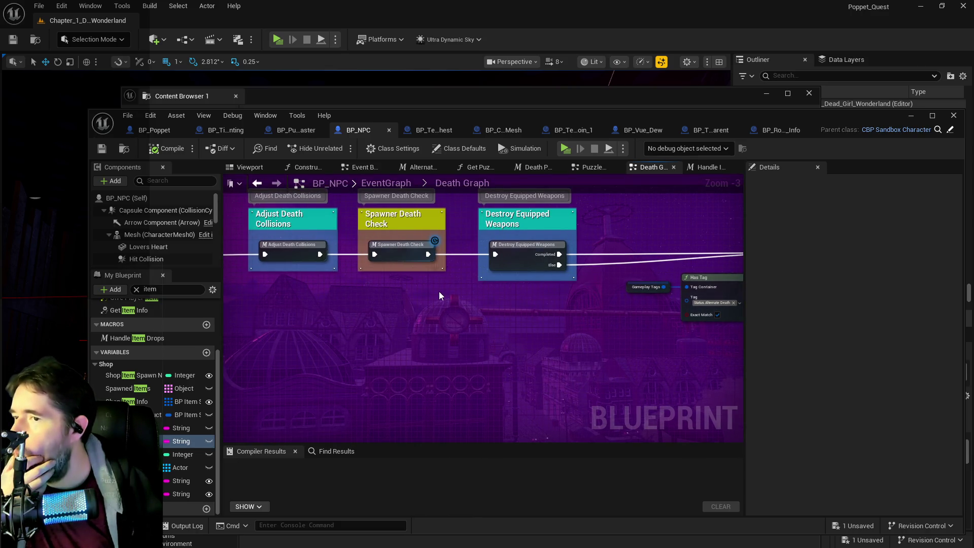
drag(439, 292, 380, 300)
click(460, 263)
- Inside Destroy Equipped Weapons, drag the Outputs node lower and select Weapons Equipped Array
double_click(461, 264)
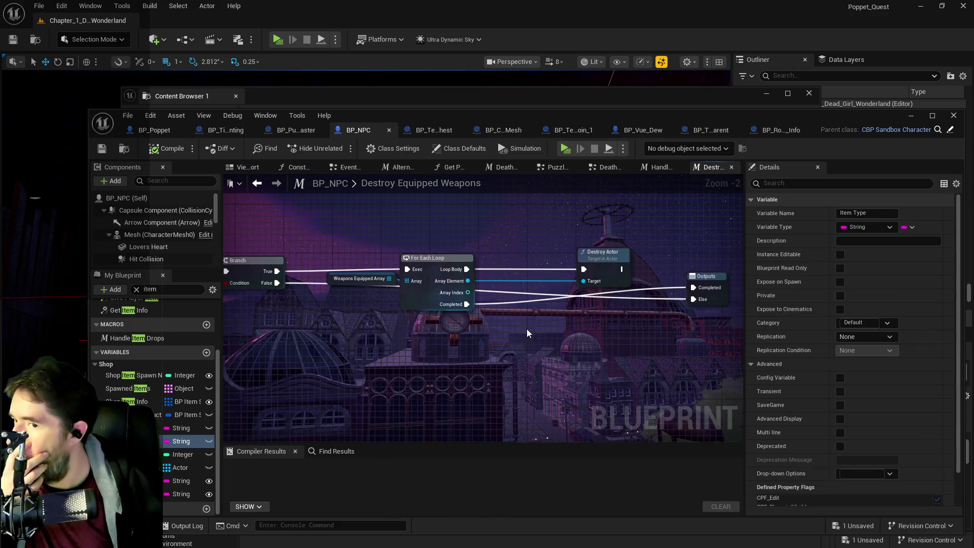
mouse_move(705, 278)
mouse_down()
mouse_move(598, 281)
mouse_move(626, 309)
mouse_move(586, 391)
mouse_up()
drag(532, 347, 732, 319)
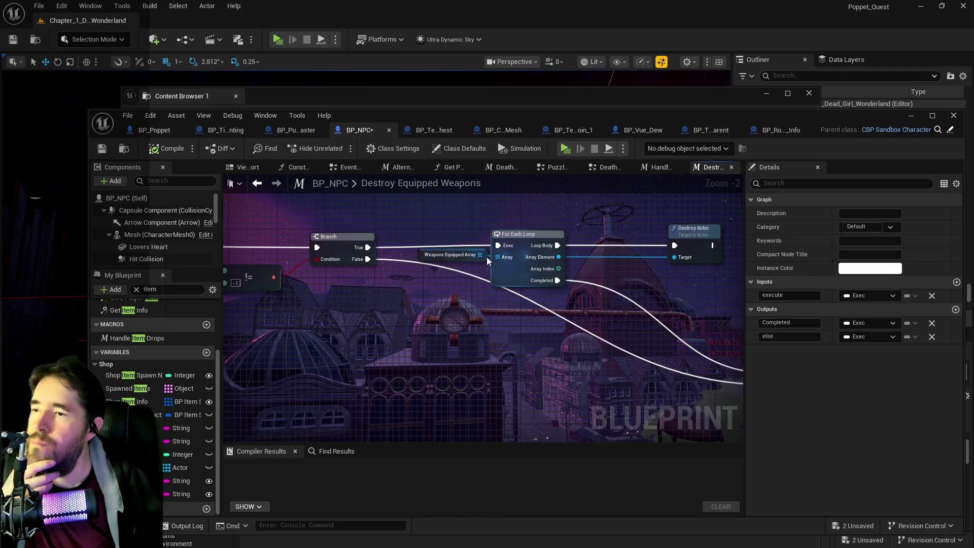
click(420, 254)
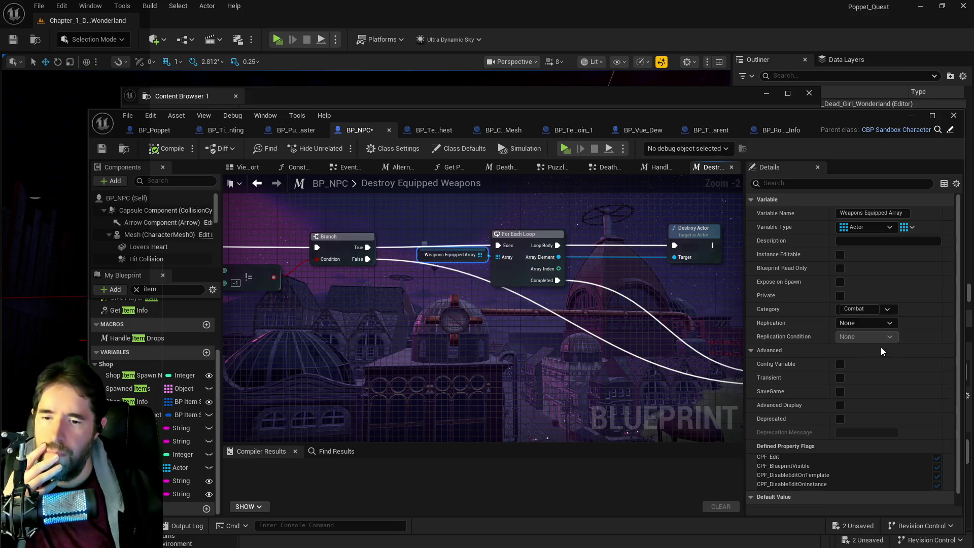
scroll(862, 345, down, 1)
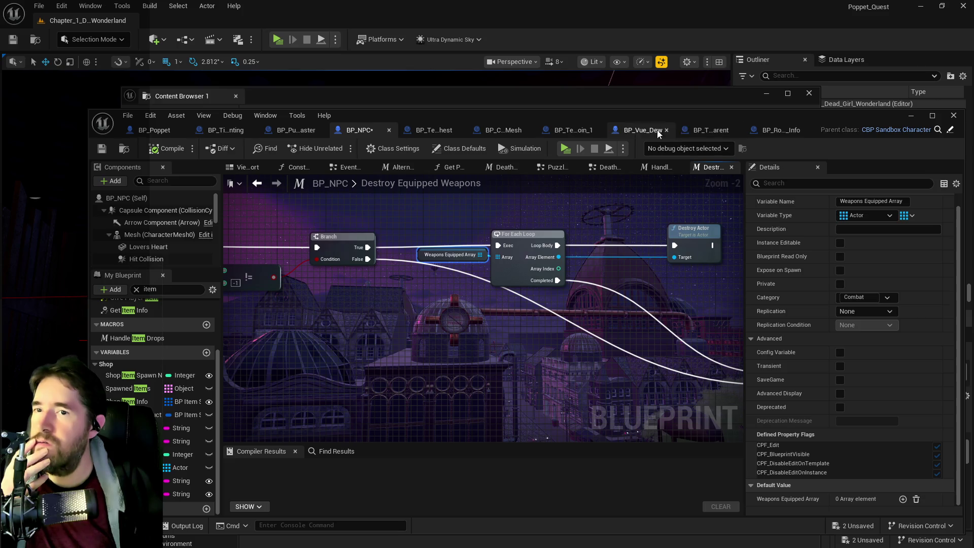
- Filter BP_Vue_Dew's Details for 'weapon', then browse to and open BP_Vue_Dew_Pin
click(638, 130)
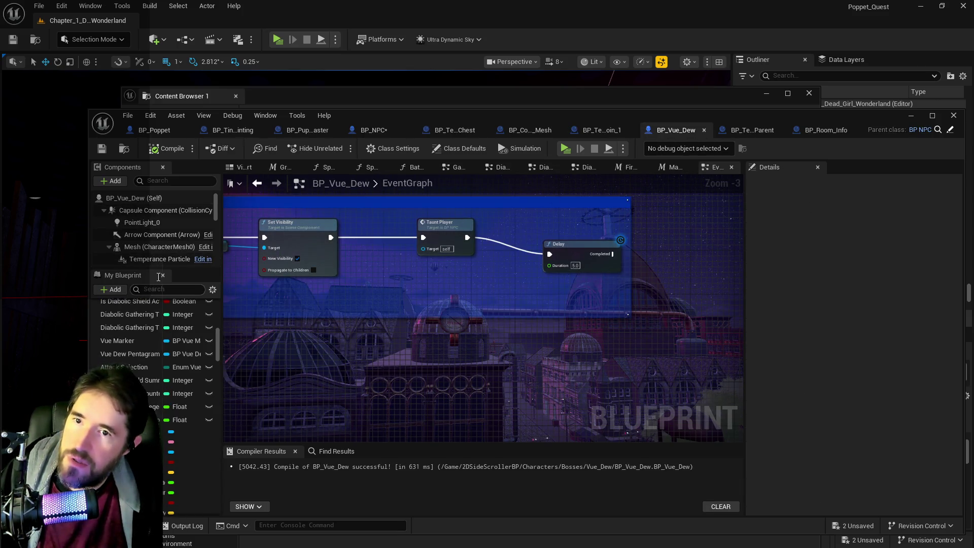
click(136, 200)
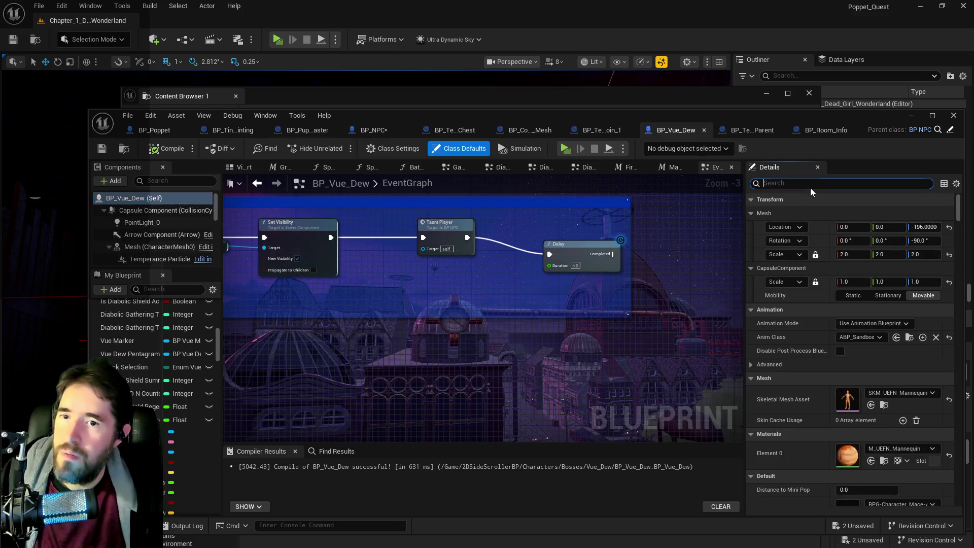
text(weapons)
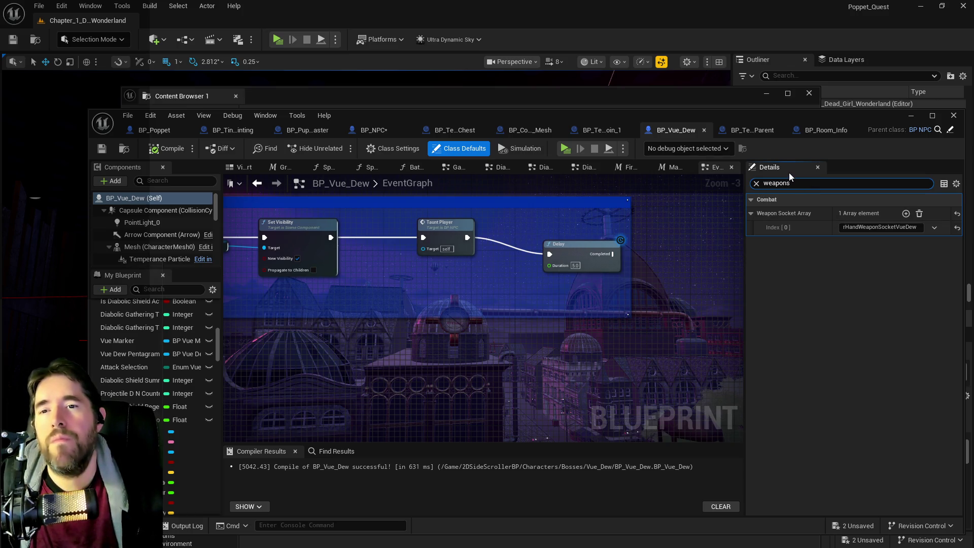
key(BackSpace)
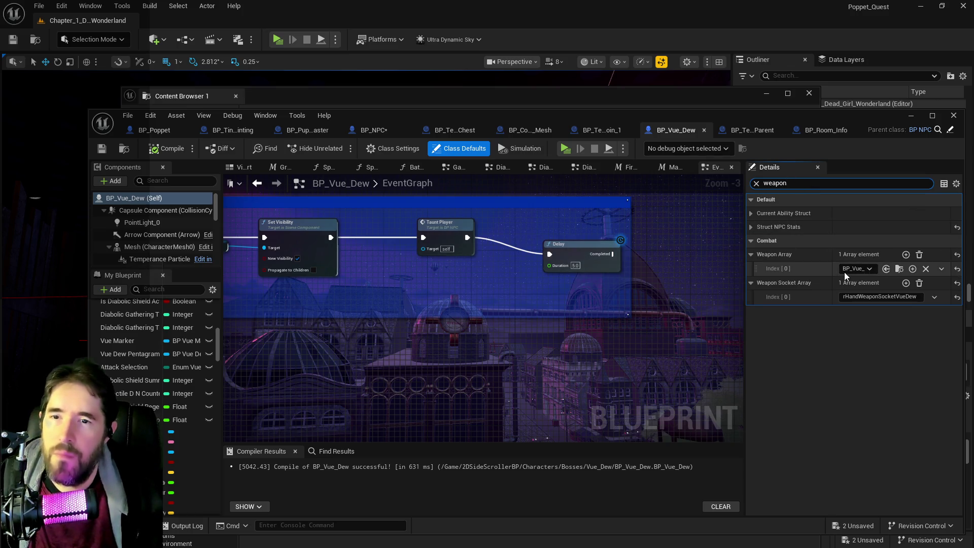
click(898, 271)
double_click(284, 170)
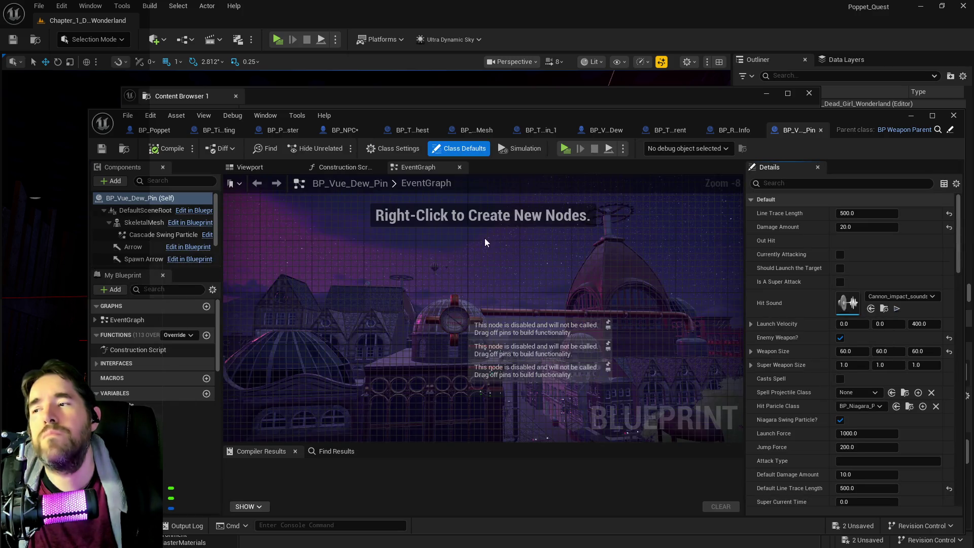
- Pan BP_Weapon_Parent's Weapon Ray Trace Graph and maximize the blueprint editor window
mouse_move(564, 243)
mouse_down()
mouse_move(675, 229)
mouse_move(673, 162)
mouse_move(573, 239)
mouse_move(508, 233)
mouse_move(482, 293)
mouse_move(504, 177)
mouse_up()
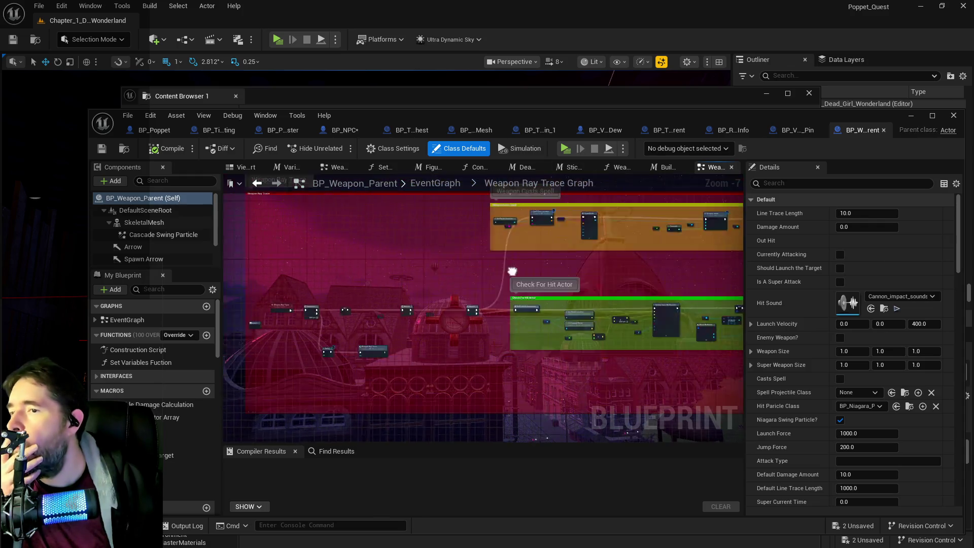
double_click(647, 118)
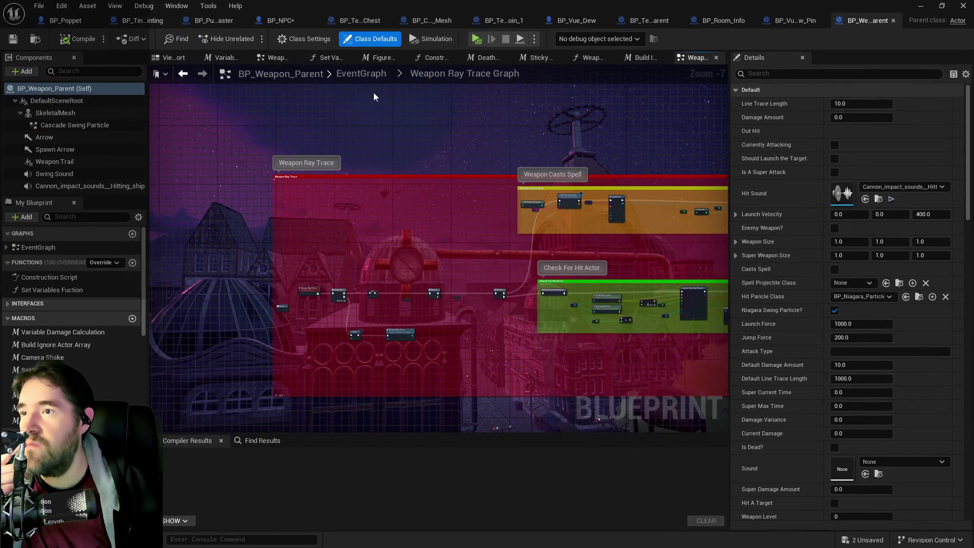
- Return to the main EventGraph and inspect the swing comments and End Swing Weapon chain
click(364, 76)
scroll(451, 247, up, 7)
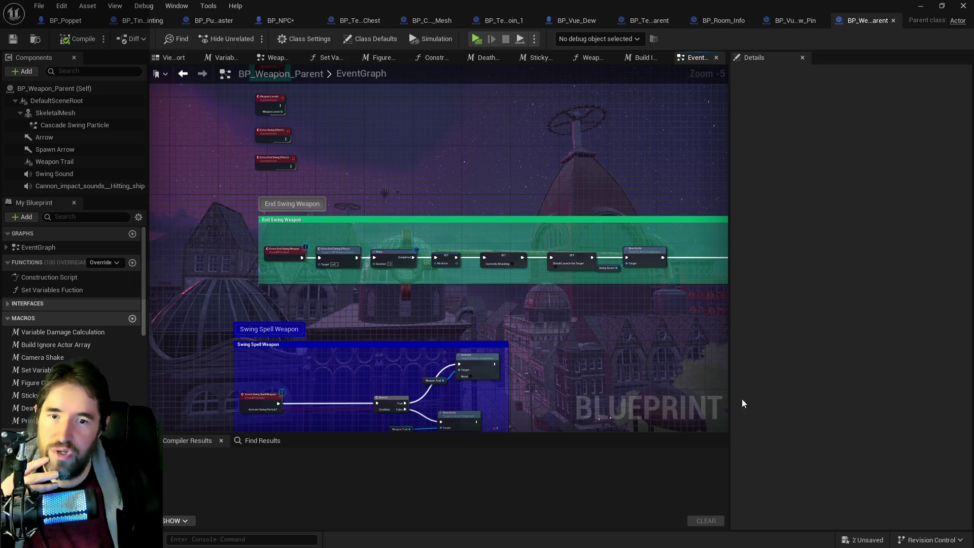
drag(489, 350, 492, 303)
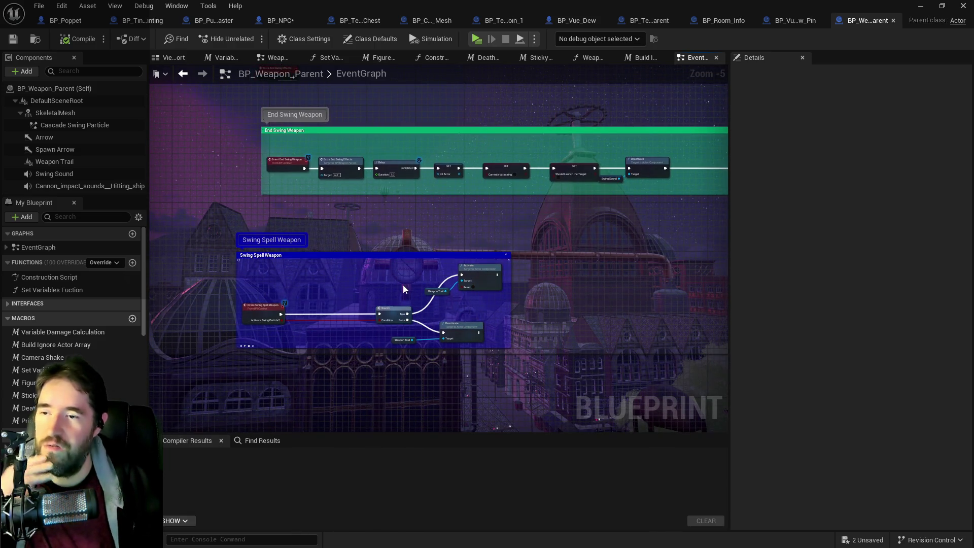
drag(403, 289, 405, 325)
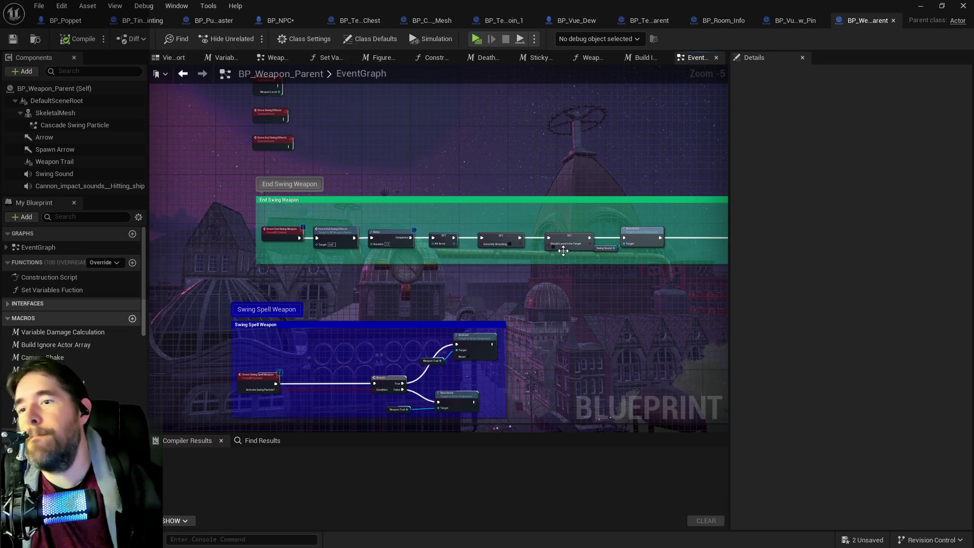
mouse_move(512, 274)
mouse_down()
mouse_move(363, 258)
mouse_move(434, 230)
mouse_move(435, 247)
mouse_move(595, 237)
mouse_up()
- Survey the Extra Hit Stuff, Super Attack, Clean Up and Event Begin Play sections
scroll(584, 200, up, 4)
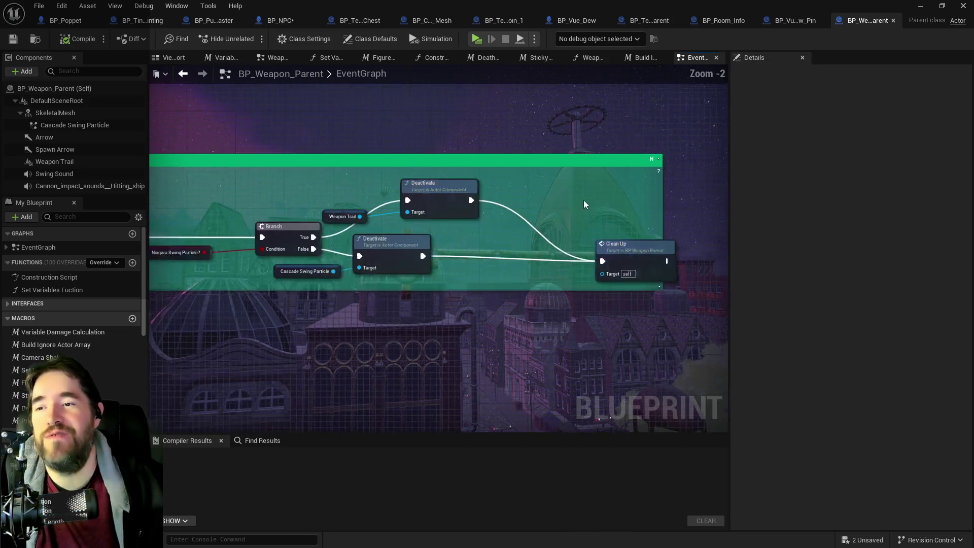
drag(410, 238, 519, 216)
scroll(370, 328, down, 4)
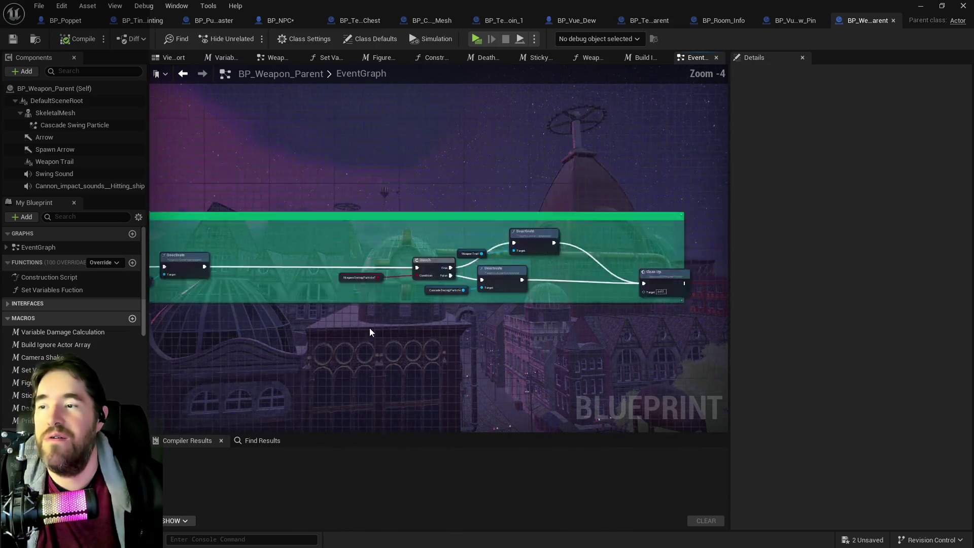
mouse_move(528, 254)
mouse_down()
mouse_move(505, 268)
mouse_move(544, 274)
mouse_move(513, 339)
mouse_move(487, 323)
mouse_up()
scroll(479, 275, down, 1)
drag(437, 171, 431, 327)
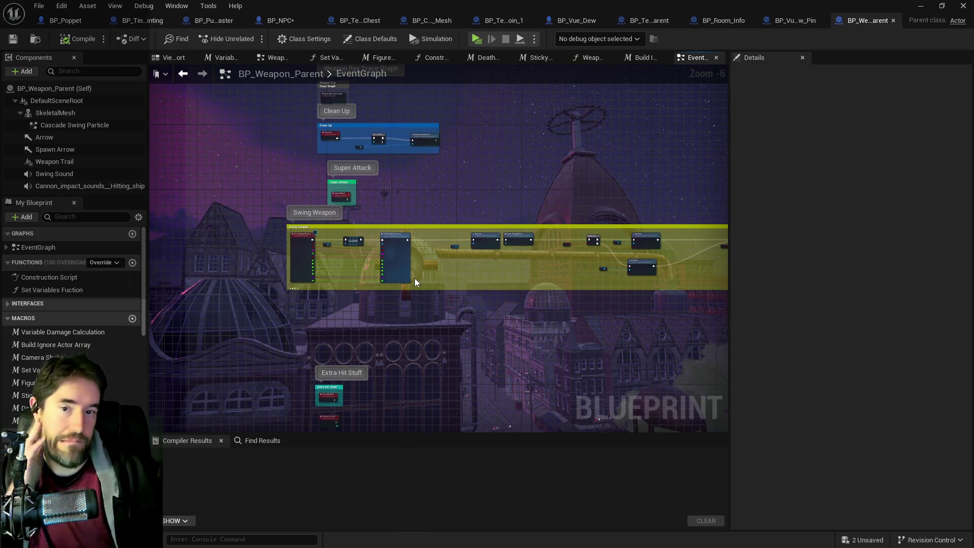
drag(415, 278, 402, 372)
scroll(459, 280, up, 4)
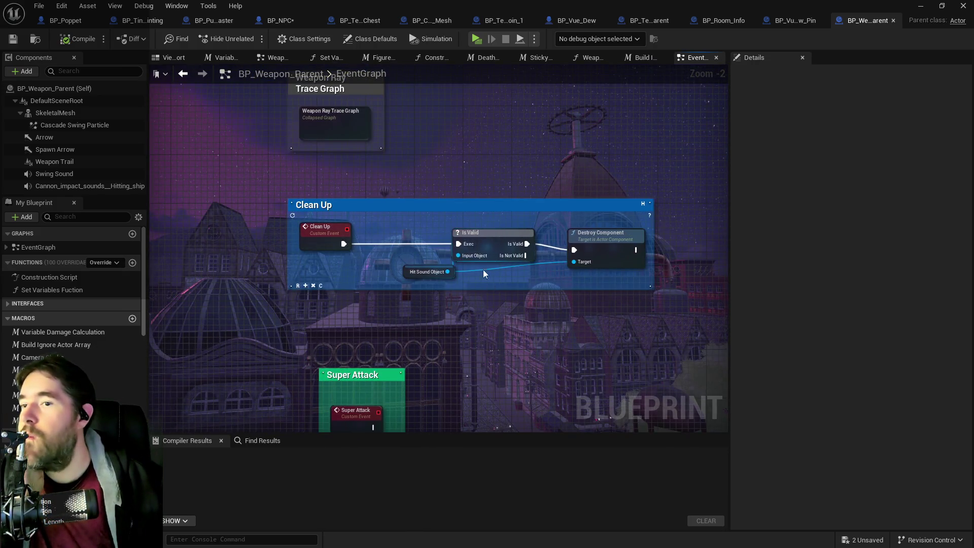
scroll(449, 188, down, 3)
mouse_move(449, 187)
mouse_down()
mouse_move(465, 337)
mouse_move(454, 302)
mouse_move(492, 398)
mouse_up()
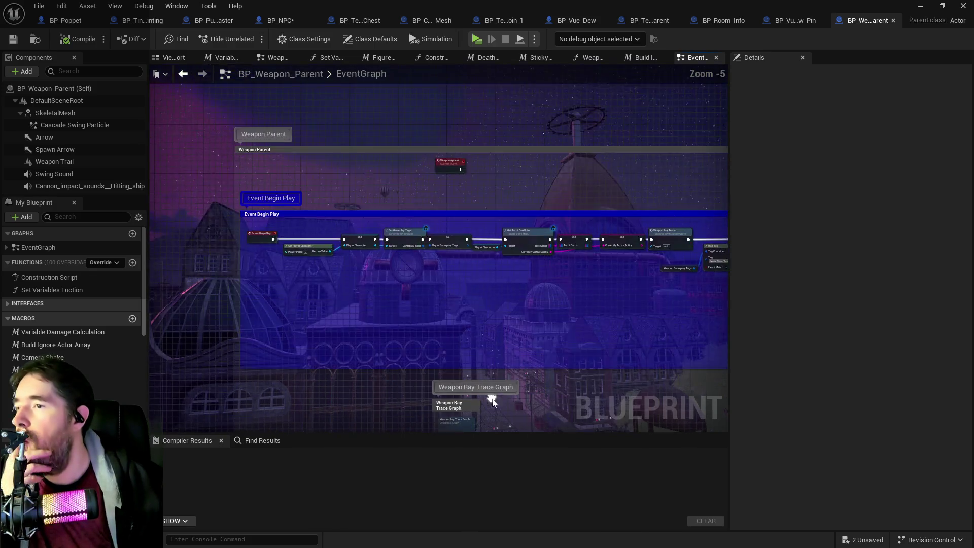
- Pan past the Super Attack and Swing Weapon comments and zoom into Destroy Equipment
drag(497, 364, 494, 81)
mouse_move(552, 306)
mouse_down()
mouse_move(504, 148)
mouse_move(444, 122)
mouse_up()
mouse_move(549, 222)
mouse_down()
mouse_move(448, 346)
mouse_move(121, 157)
mouse_up()
mouse_move(424, 219)
mouse_down()
mouse_move(416, 212)
mouse_move(604, 64)
mouse_up()
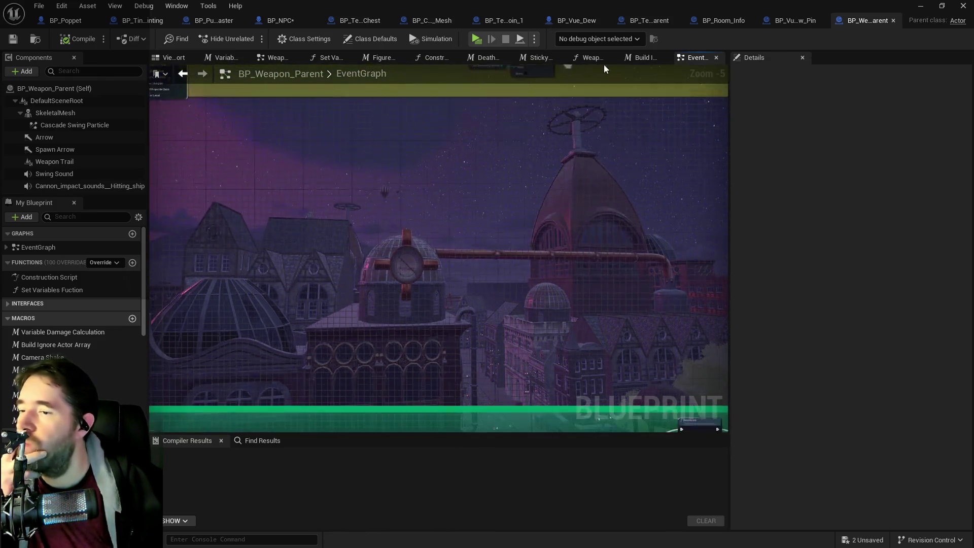
scroll(501, 199, down, 3)
drag(500, 199, 545, 90)
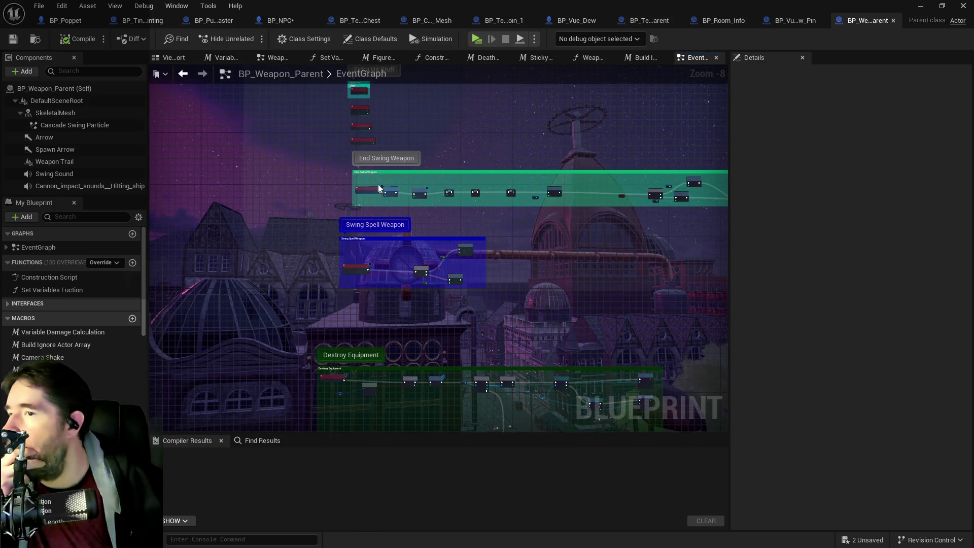
drag(409, 244, 407, 163)
scroll(382, 330, up, 4)
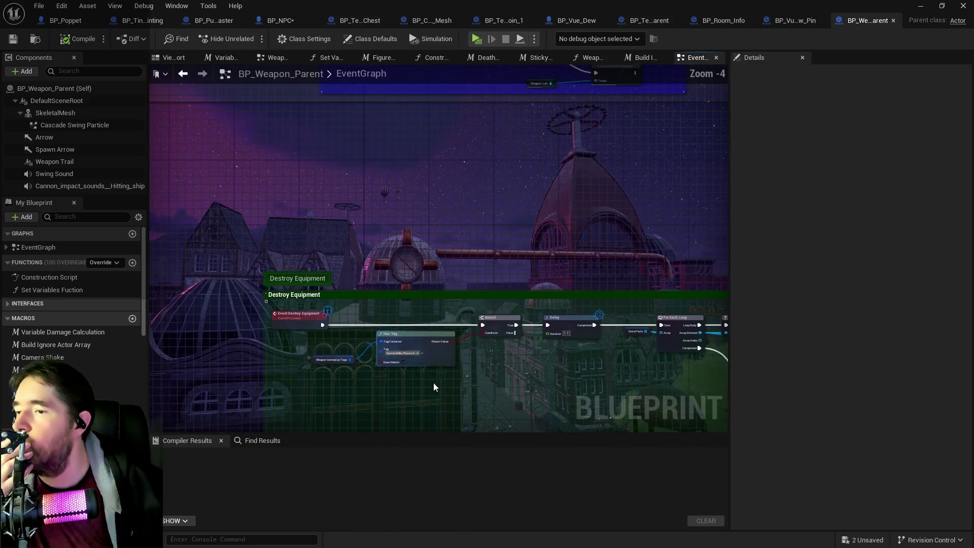
drag(434, 385, 455, 276)
scroll(455, 276, up, 3)
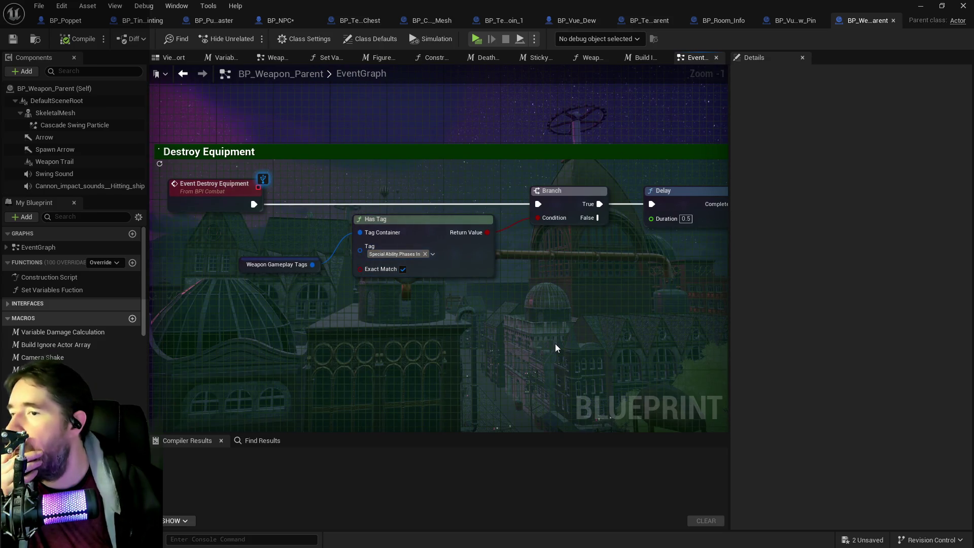
- Follow Destroy Equipment past the Delay to the Destroy Actor node, then back to For Each Loop
drag(584, 350, 333, 302)
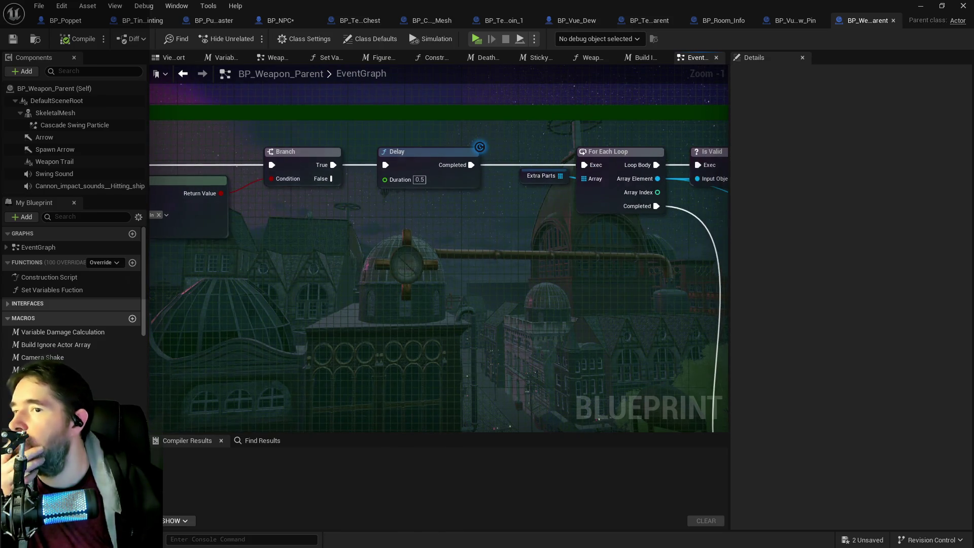
scroll(491, 312, down, 2)
mouse_move(491, 312)
mouse_down()
mouse_move(352, 288)
mouse_move(449, 292)
mouse_move(544, 230)
mouse_up()
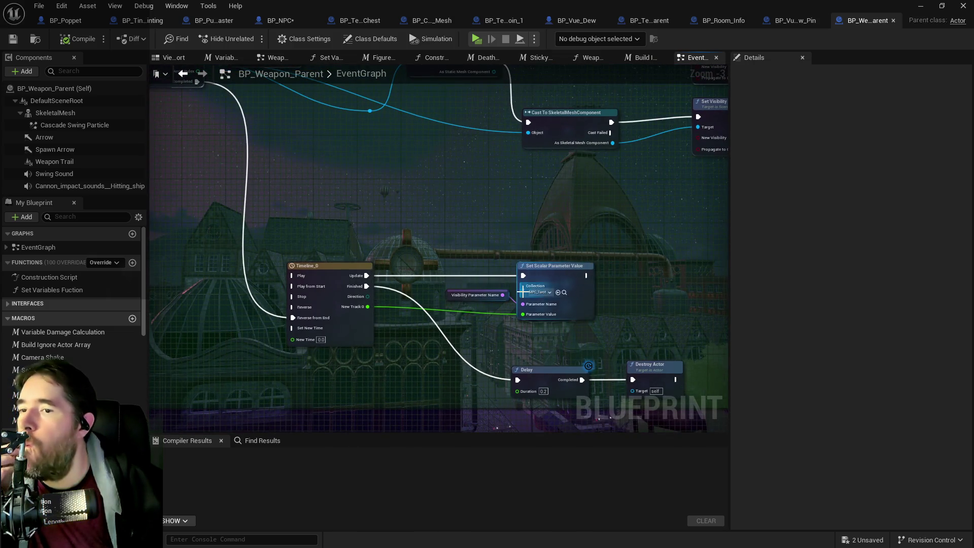
mouse_move(528, 297)
mouse_down()
mouse_move(564, 233)
mouse_move(518, 343)
mouse_up()
click(690, 317)
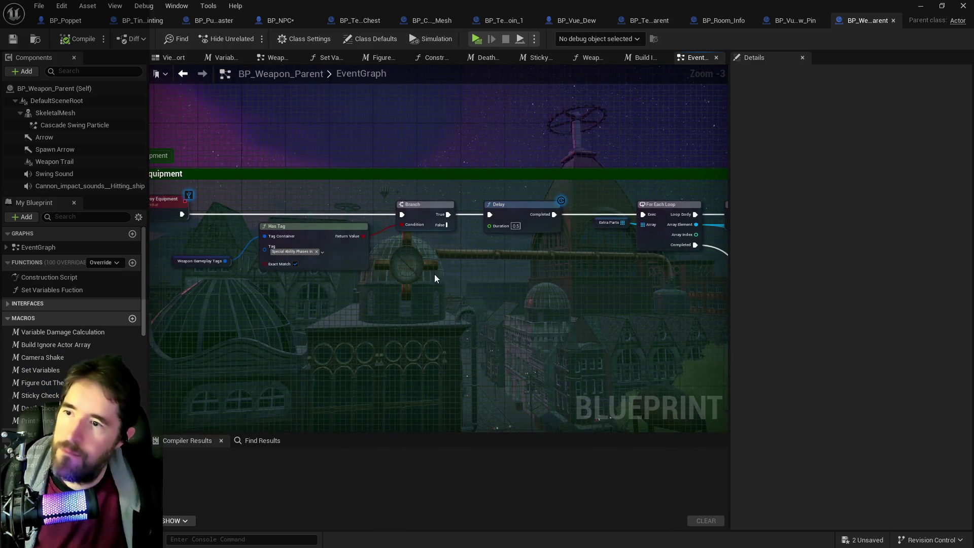
drag(434, 274, 530, 258)
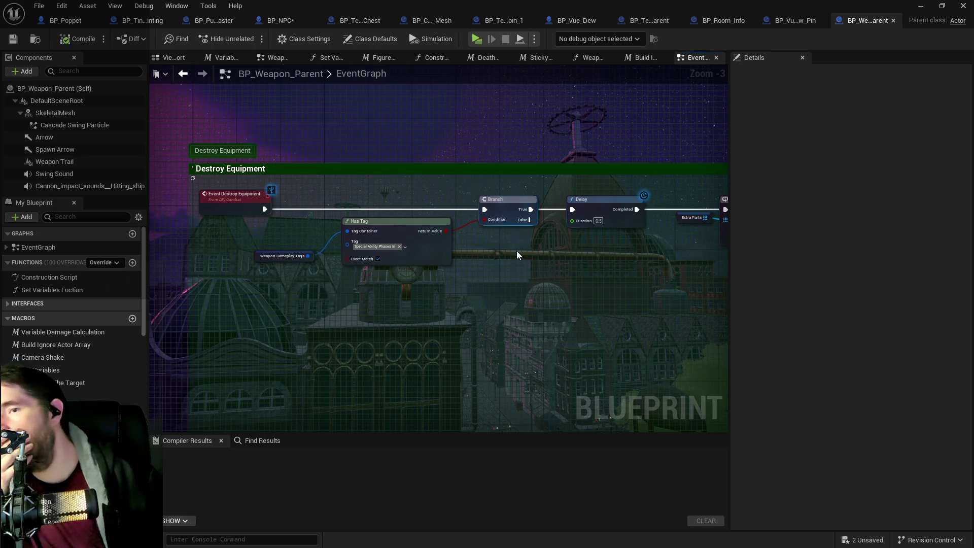
mouse_move(517, 251)
mouse_down()
mouse_move(370, 233)
mouse_move(550, 252)
mouse_up()
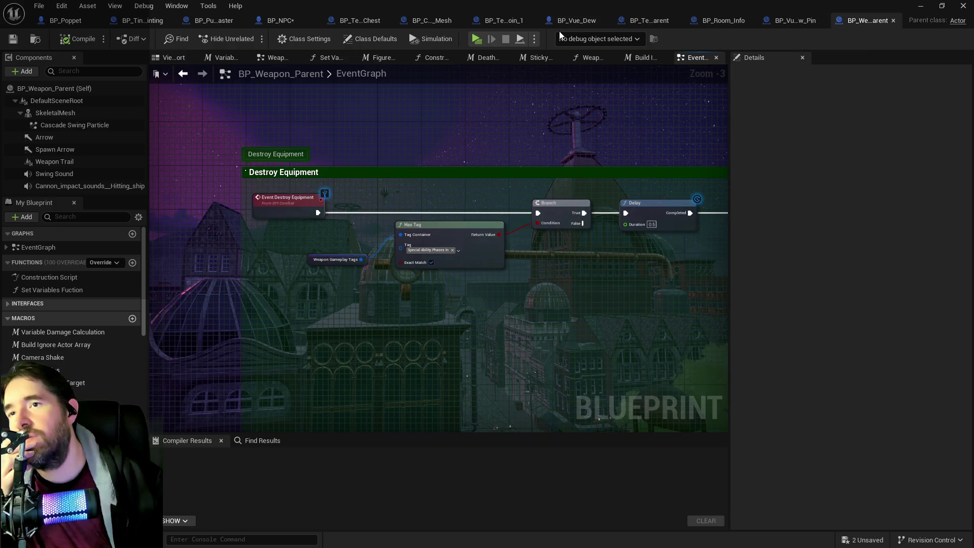
- In BP_NPC, search members for 'destroy e', open Destroy Equipment, then undo the added node
click(274, 20)
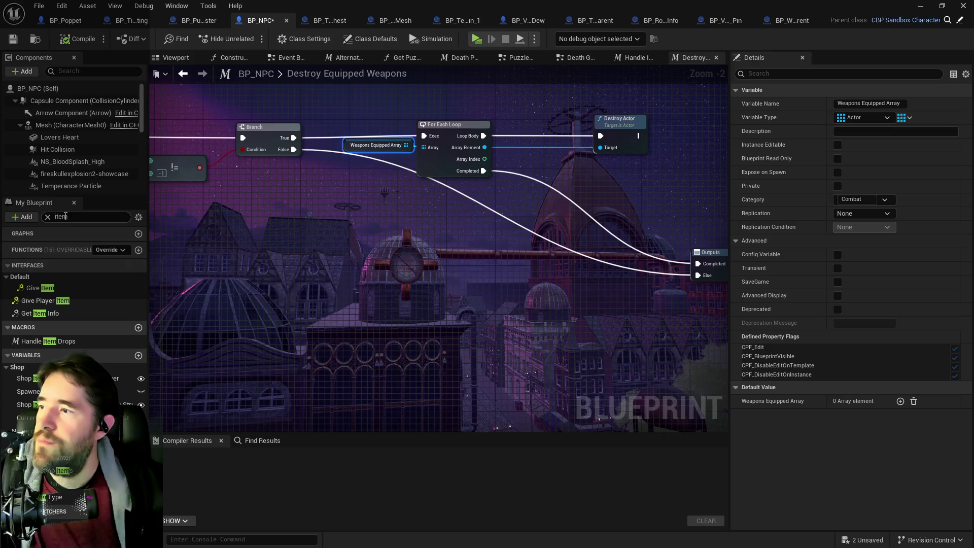
click(33, 201)
text(destroy e)
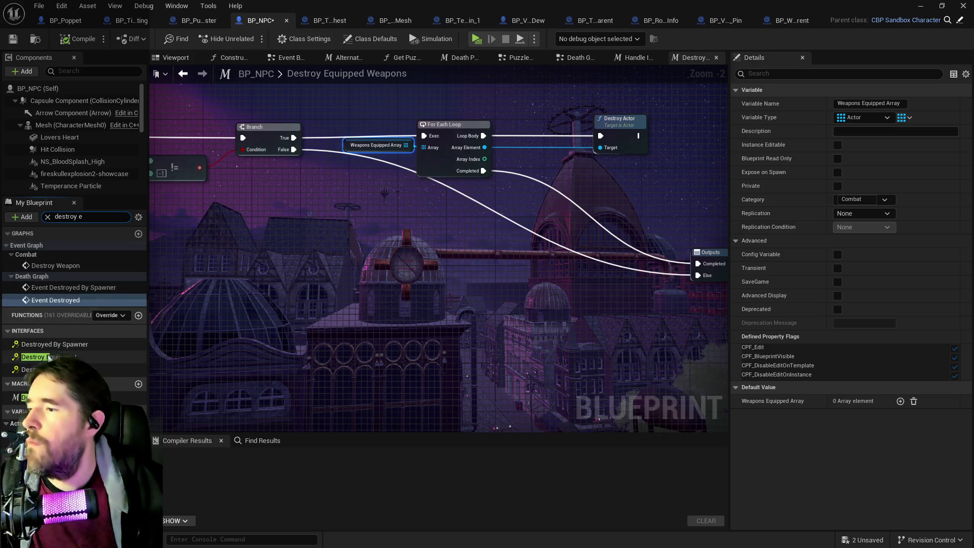
double_click(56, 312)
scroll(399, 318, down, 4)
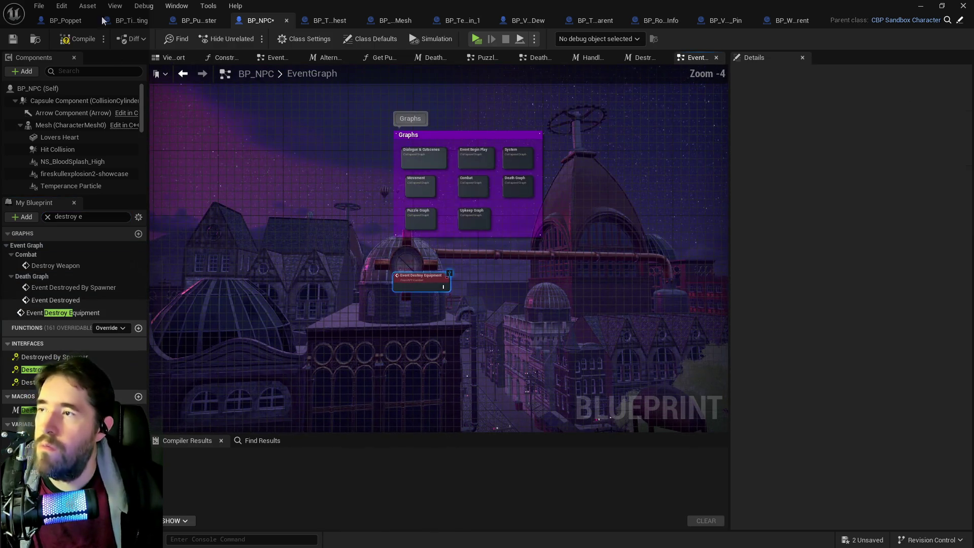
click(61, 6)
click(66, 37)
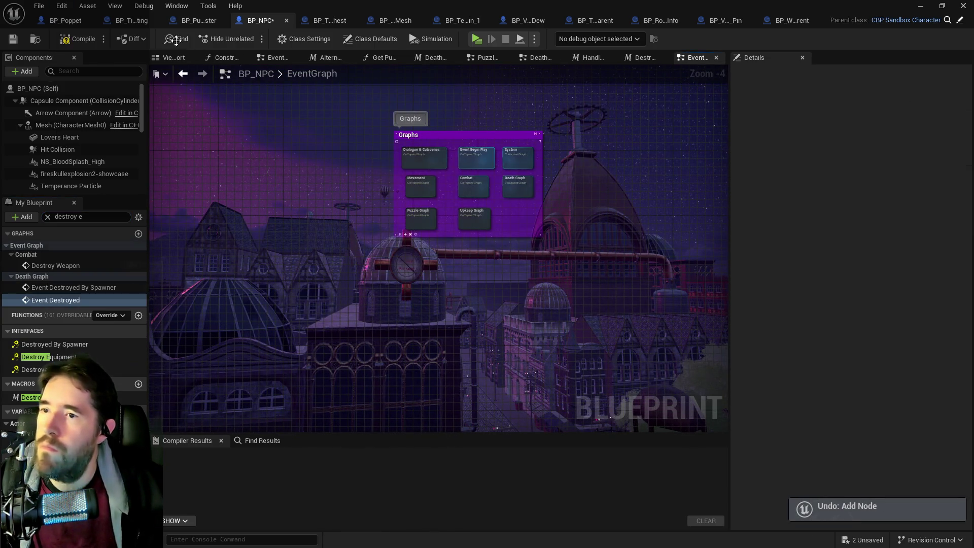
- Center the Destroy Equipped Weapons macro's loop nodes, then return to BP_Weapon_Parent's EventGraph
click(638, 60)
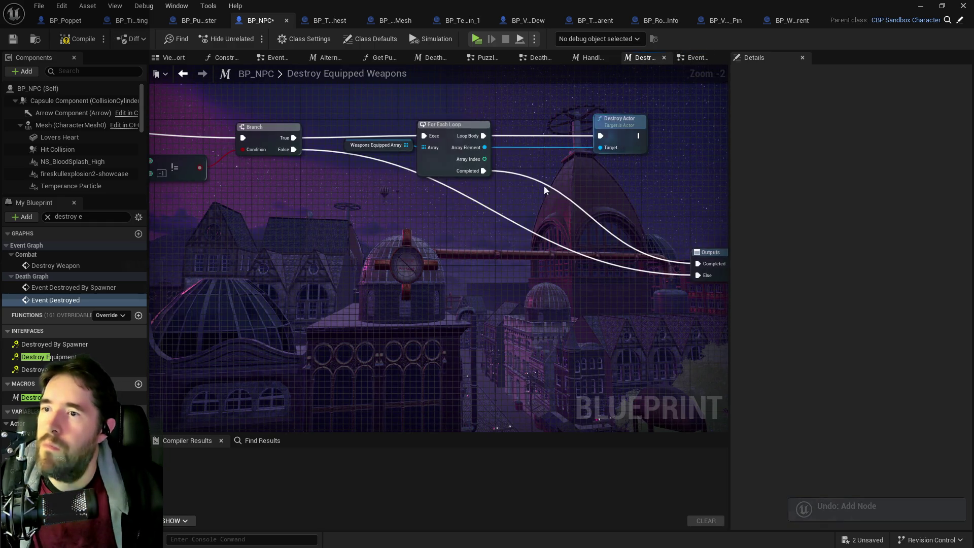
scroll(459, 317, down, 3)
scroll(458, 318, up, 3)
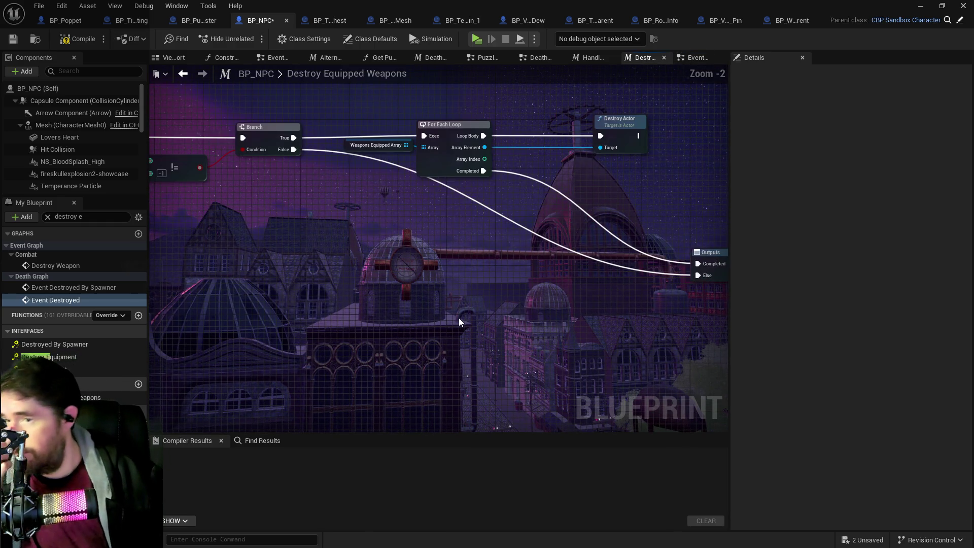
drag(459, 317, 404, 302)
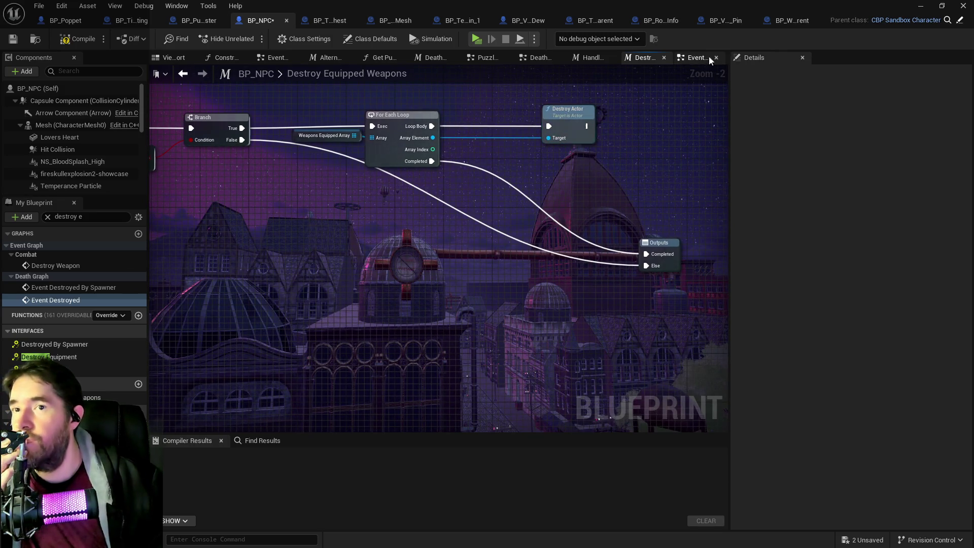
click(775, 26)
scroll(308, 303, down, 3)
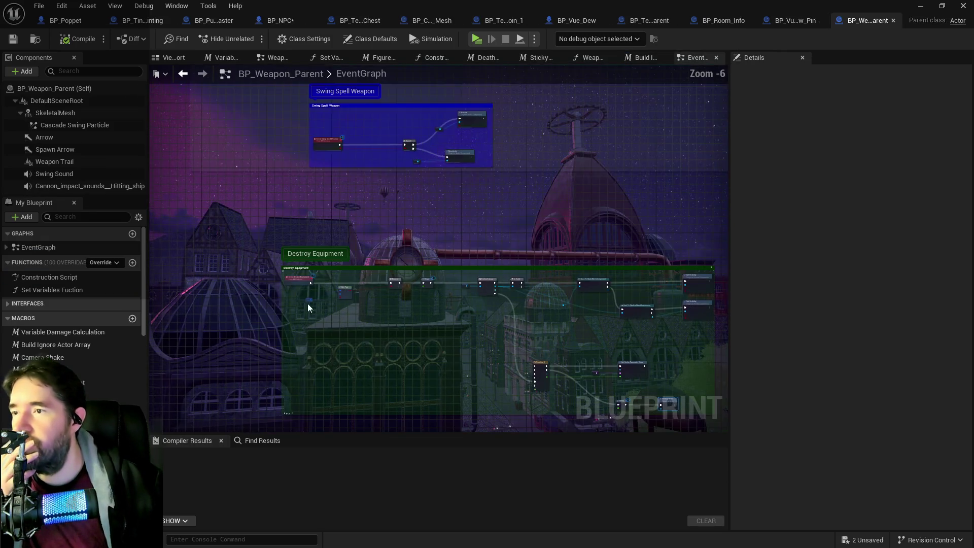
mouse_move(335, 213)
mouse_down()
mouse_move(321, 293)
mouse_move(306, 246)
mouse_up()
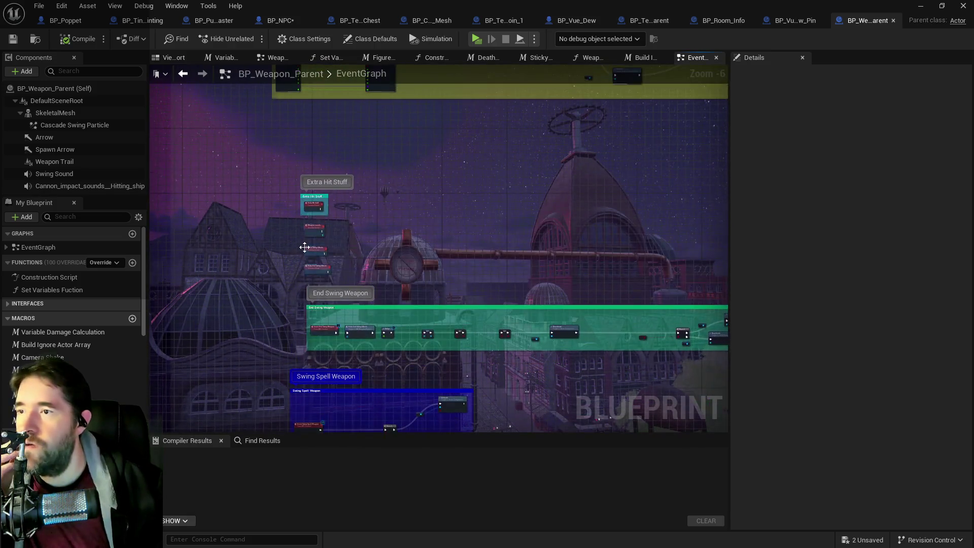
scroll(306, 245, up, 3)
mouse_move(278, 199)
mouse_down()
mouse_move(255, 334)
mouse_move(283, 410)
mouse_up()
drag(315, 294, 310, 455)
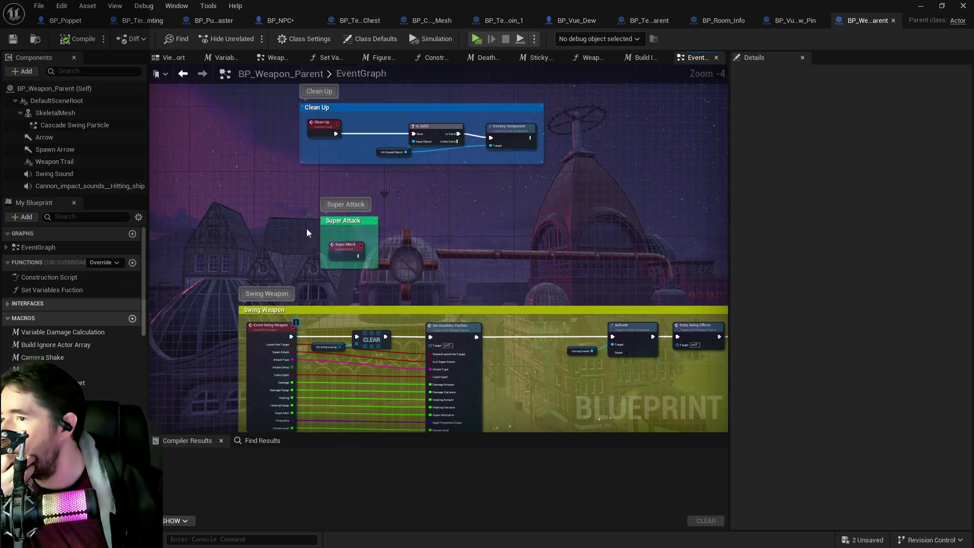
scroll(306, 228, down, 1)
drag(303, 260, 299, 323)
drag(370, 278, 374, 399)
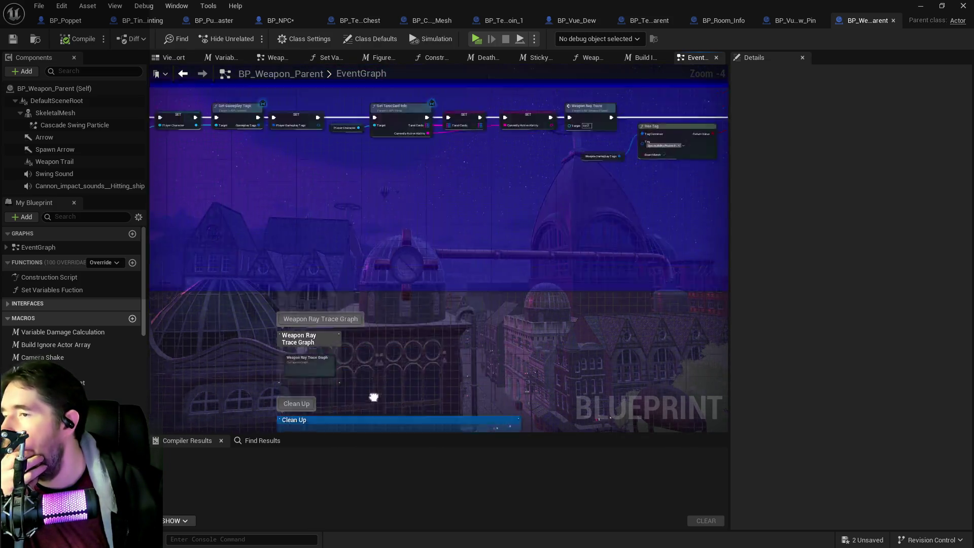
mouse_move(335, 219)
mouse_down()
mouse_move(339, 303)
mouse_move(587, 308)
mouse_up()
scroll(550, 309, down, 3)
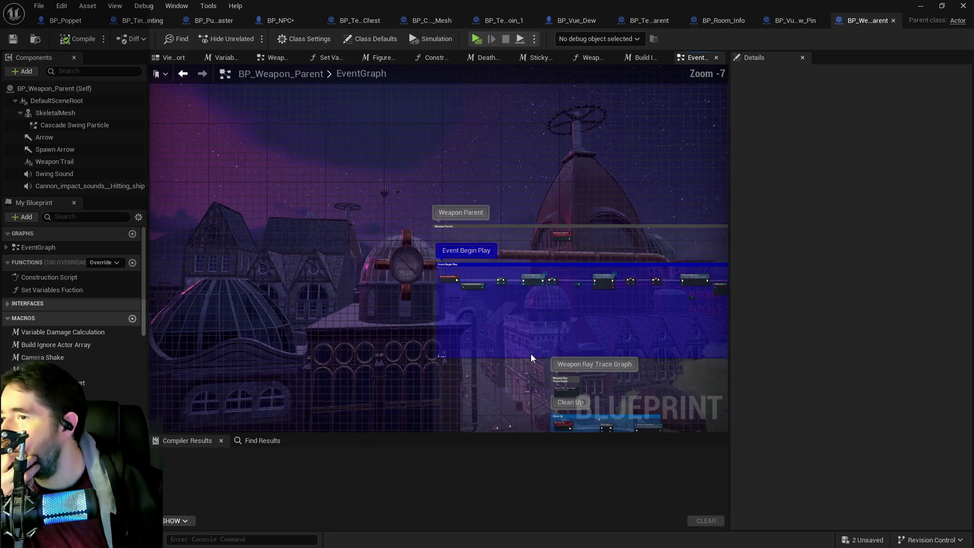
drag(531, 354, 345, 159)
drag(426, 261, 376, 121)
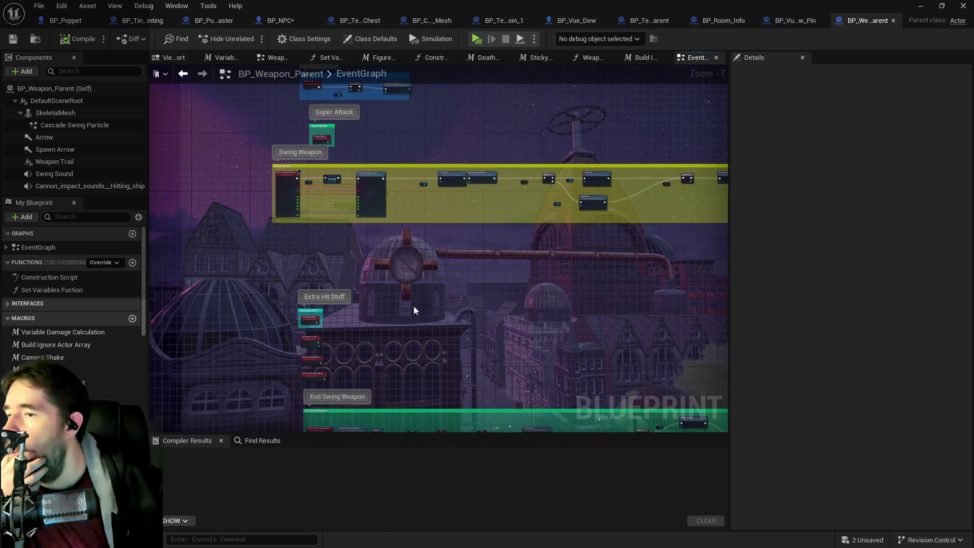
drag(413, 306, 391, 169)
drag(414, 304, 414, 166)
drag(396, 330, 398, 232)
scroll(471, 210, up, 4)
mouse_move(572, 246)
mouse_down()
mouse_move(319, 203)
mouse_move(270, 235)
mouse_up()
scroll(319, 203, up, 1)
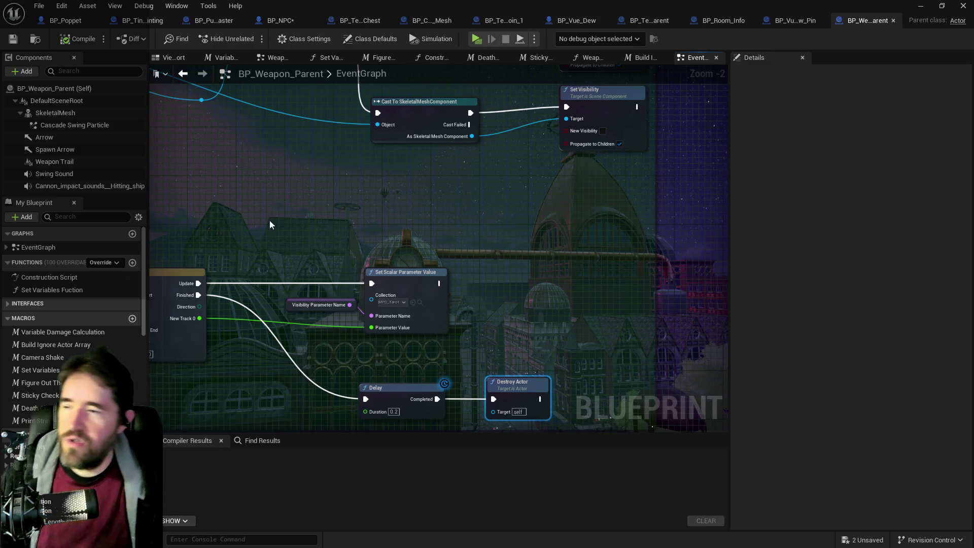
drag(269, 220, 318, 226)
scroll(317, 226, down, 3)
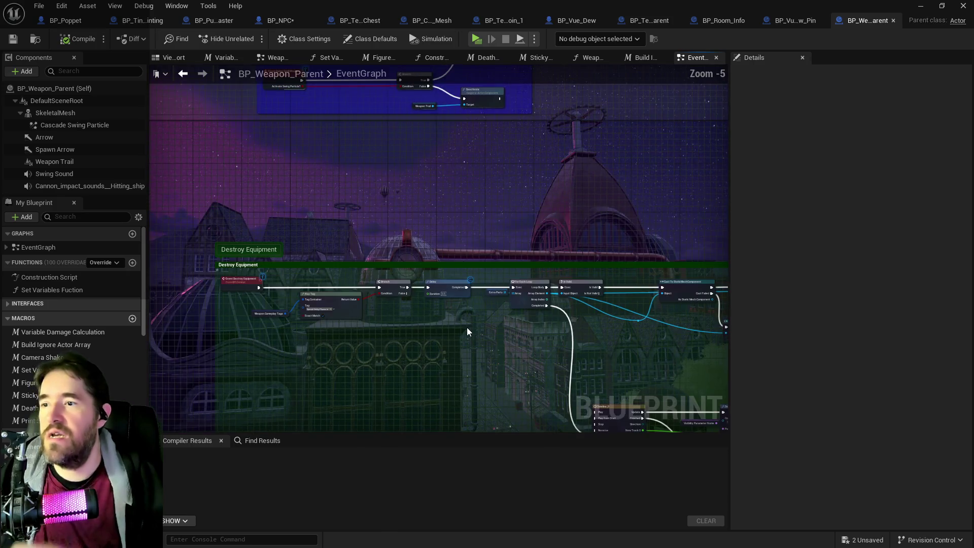
mouse_move(467, 327)
mouse_down()
mouse_move(603, 325)
mouse_move(429, 272)
mouse_move(455, 307)
mouse_move(444, 256)
mouse_move(435, 268)
mouse_move(188, 318)
mouse_move(264, 326)
mouse_up()
scroll(407, 310, up, 3)
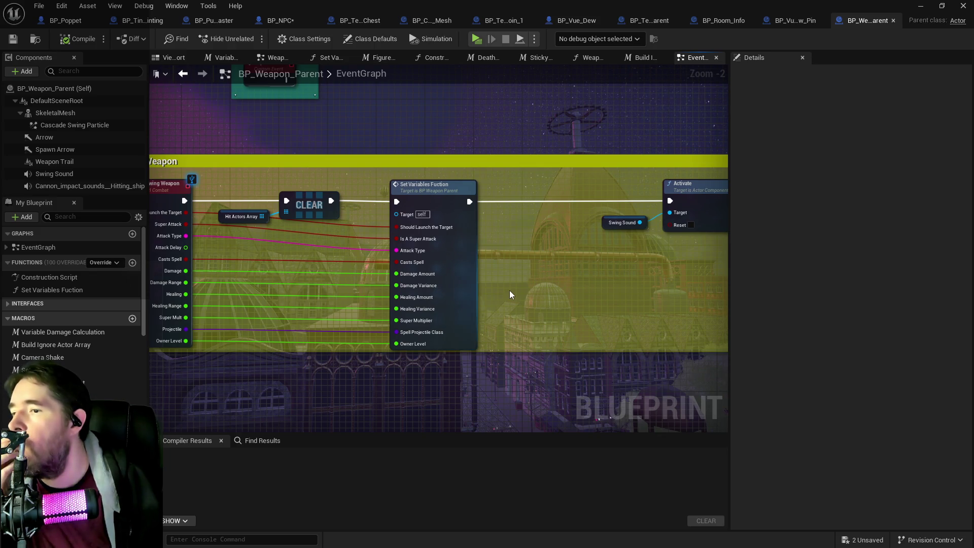
mouse_move(519, 285)
mouse_down()
mouse_move(150, 293)
mouse_move(218, 248)
mouse_up()
scroll(219, 252, down, 2)
mouse_move(355, 244)
mouse_down()
mouse_move(330, 214)
mouse_move(474, 263)
mouse_move(544, 226)
mouse_up()
scroll(429, 333, up, 3)
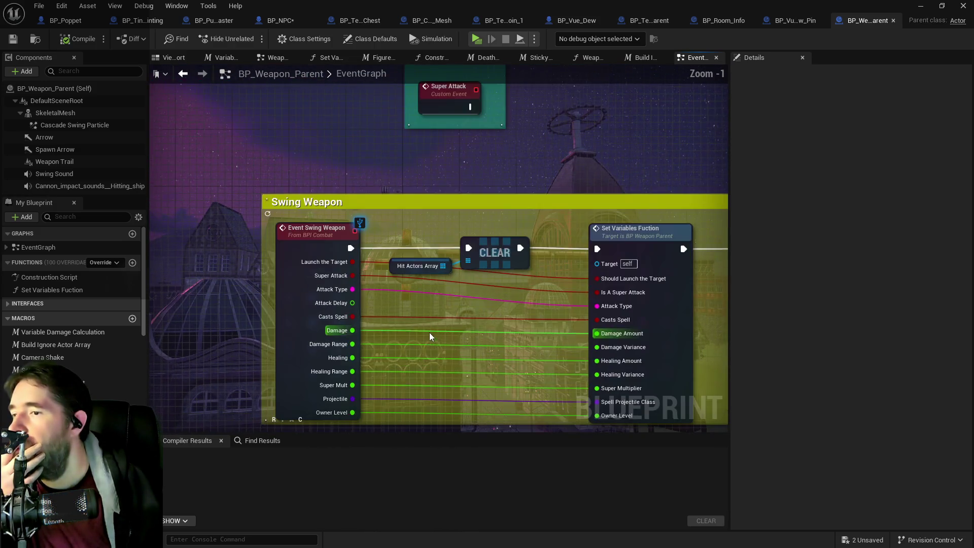
drag(427, 335, 444, 264)
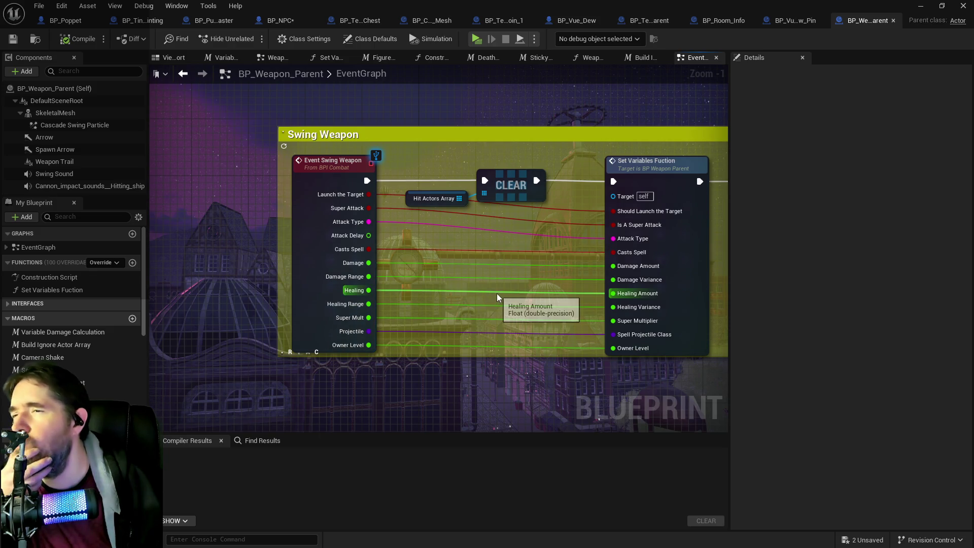
drag(514, 281, 280, 283)
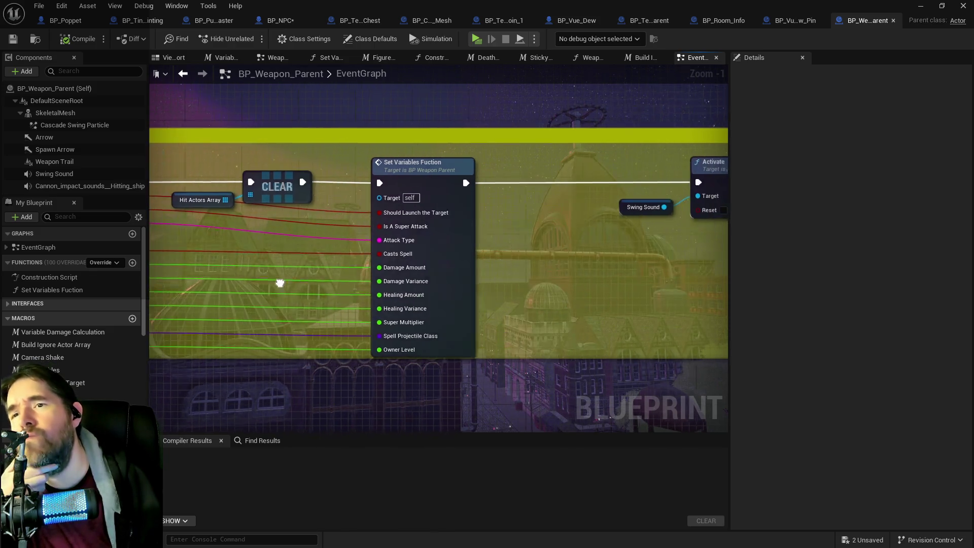
- Look through the Set Variables Fuction graph, then follow Swing Weapon's Branch and Activate nodes
double_click(447, 271)
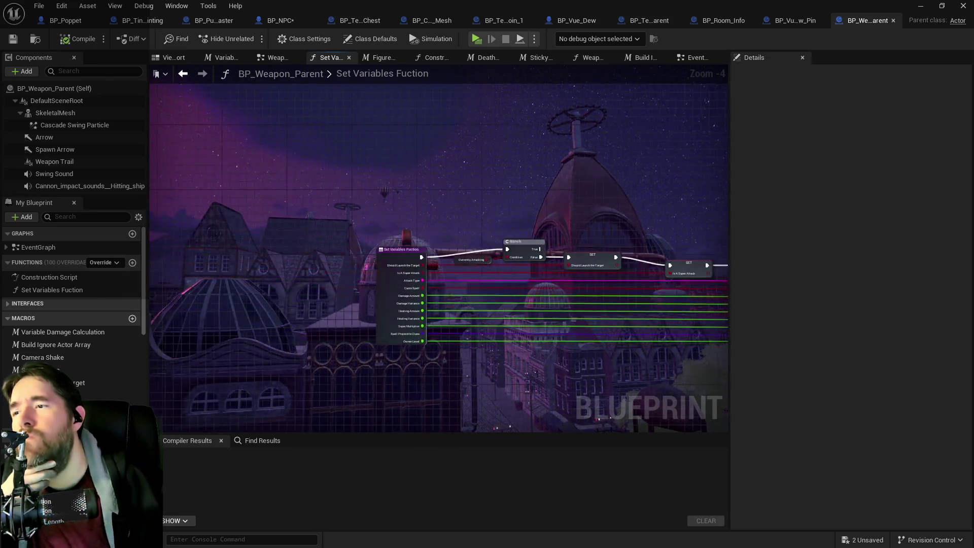
mouse_move(655, 203)
mouse_down()
mouse_move(553, 162)
mouse_move(199, 169)
mouse_up()
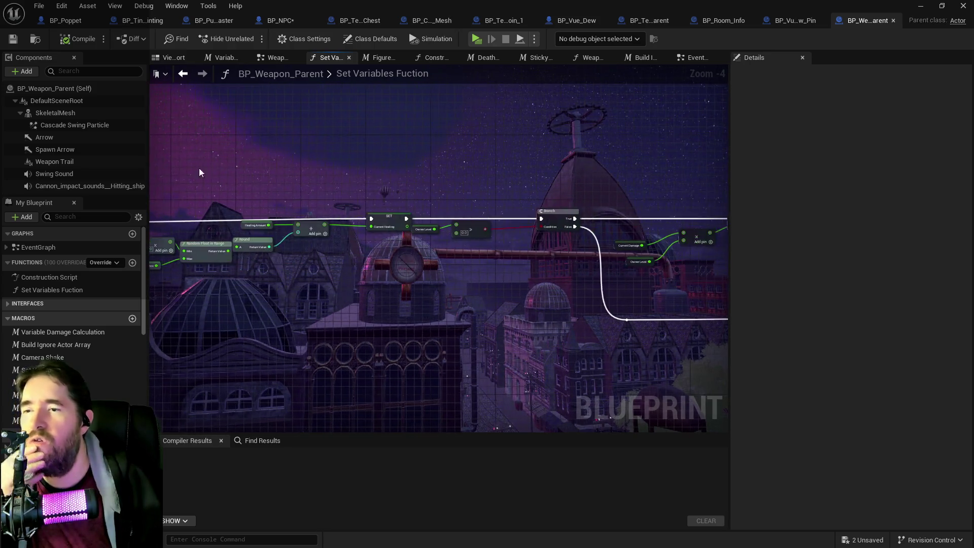
click(695, 60)
drag(522, 203, 468, 177)
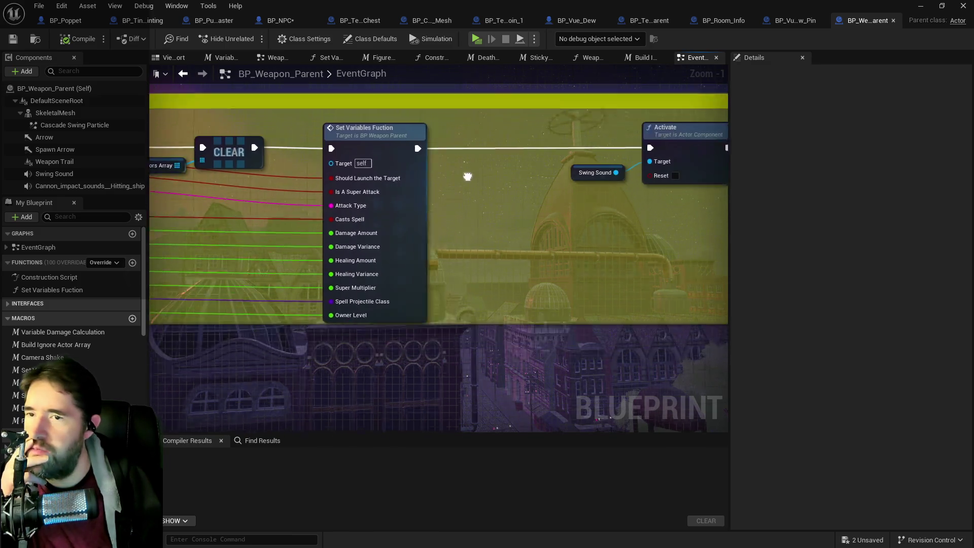
scroll(468, 177, down, 2)
drag(537, 156, 289, 217)
drag(388, 222, 315, 222)
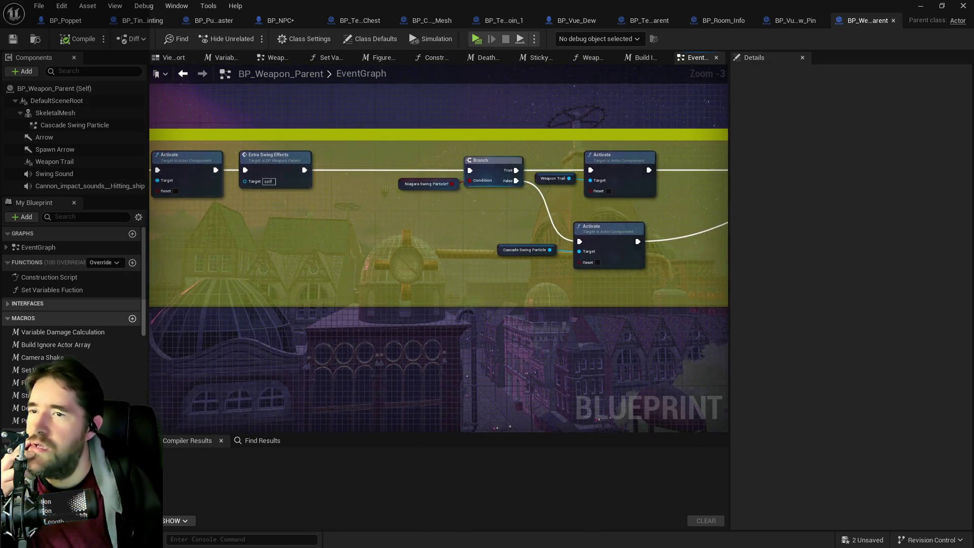
mouse_move(570, 202)
mouse_down()
mouse_move(420, 217)
mouse_move(514, 258)
mouse_up()
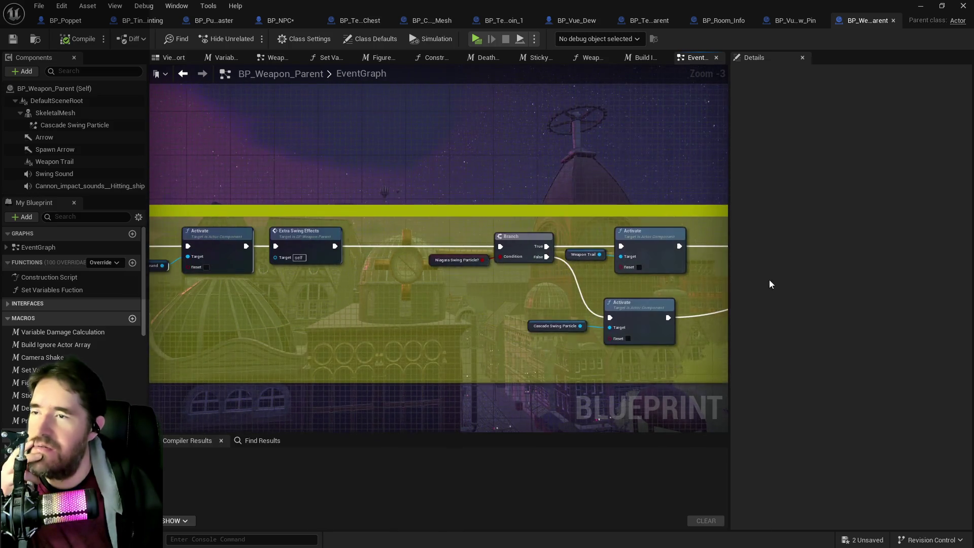
- Survey the Clean Up, Extra Hit Stuff, Swing Spell Weapon and Destroy Equipment comments
scroll(573, 297, down, 3)
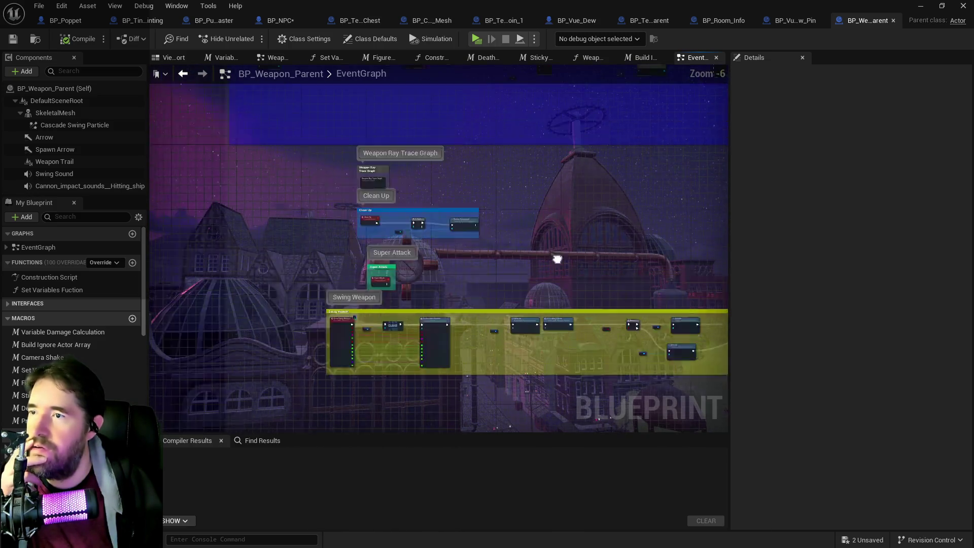
scroll(445, 204, up, 3)
drag(461, 220, 444, 170)
drag(468, 265, 470, 180)
scroll(464, 233, down, 4)
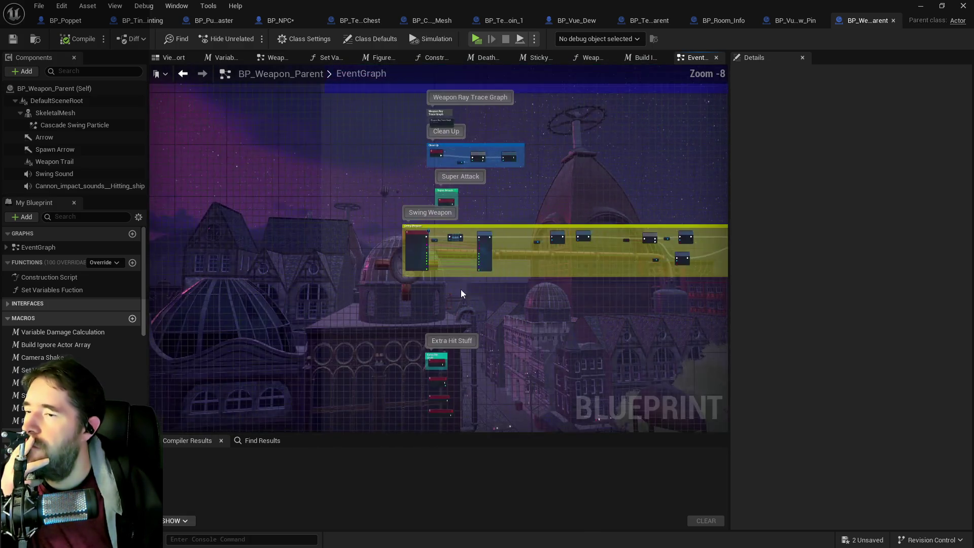
drag(461, 289, 456, 184)
drag(430, 289, 400, 195)
scroll(439, 238, up, 4)
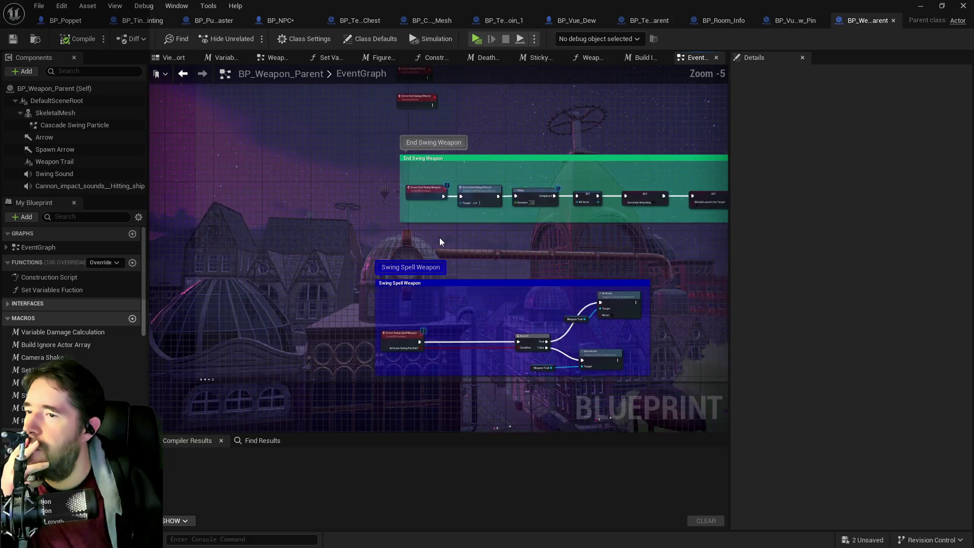
drag(440, 237, 447, 62)
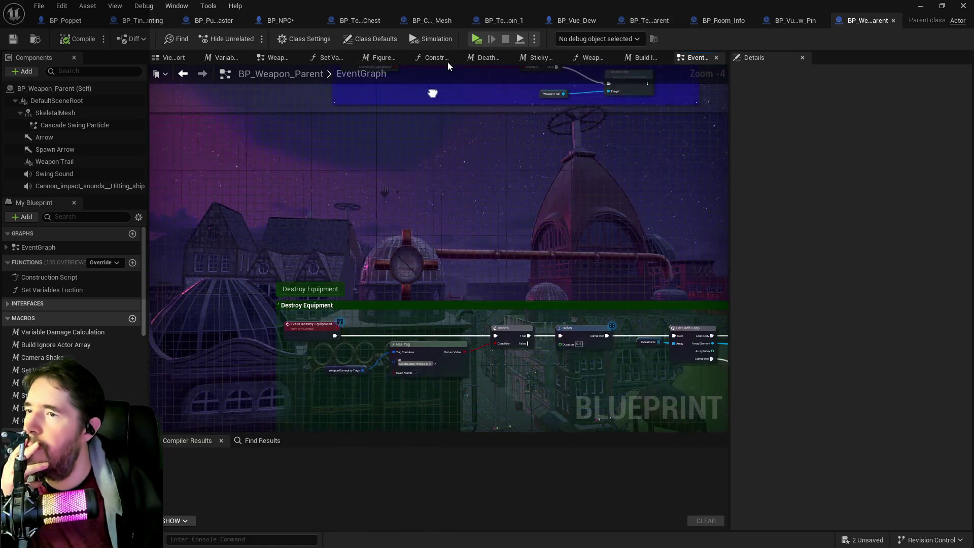
drag(429, 338, 421, 222)
drag(431, 288, 452, 152)
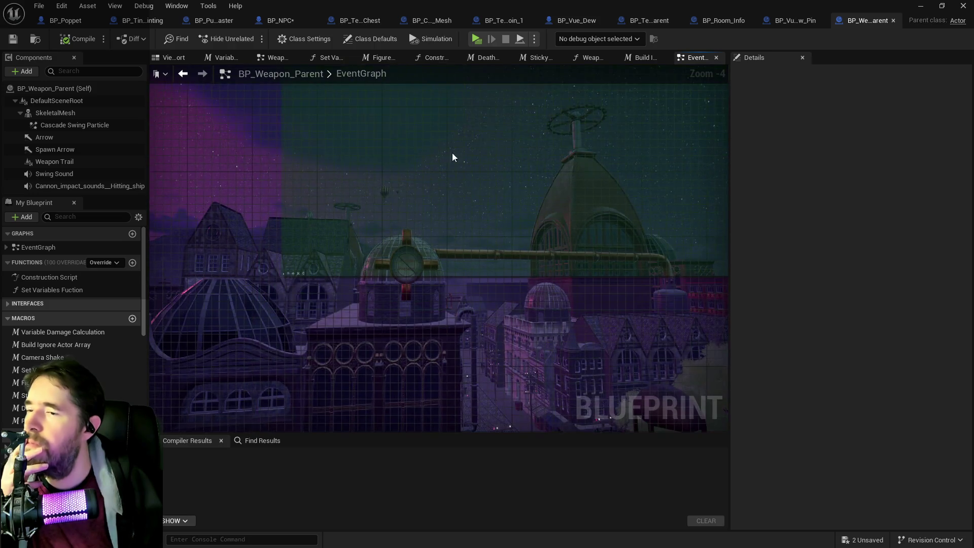
scroll(440, 294, down, 8)
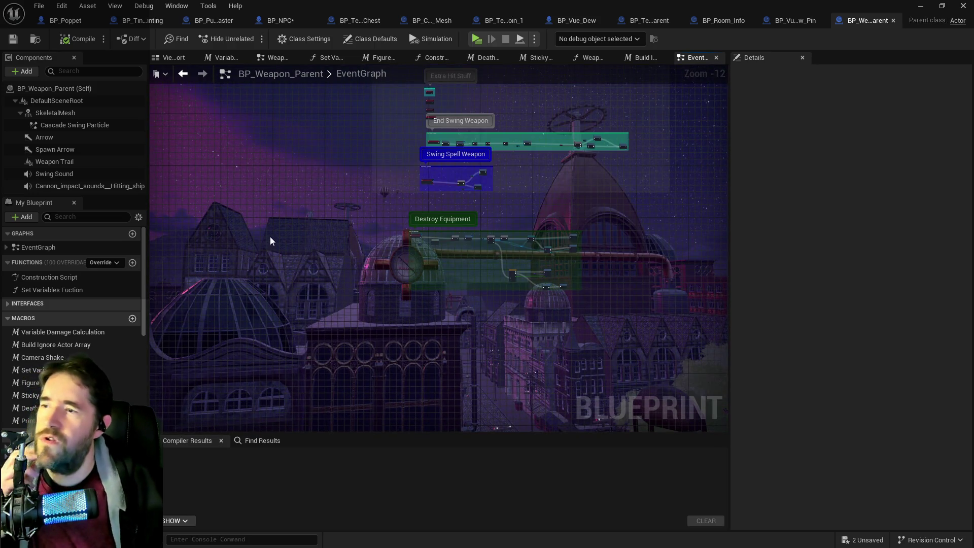
- Open the Find Results panel and start a search for 'destroy ac'
click(256, 443)
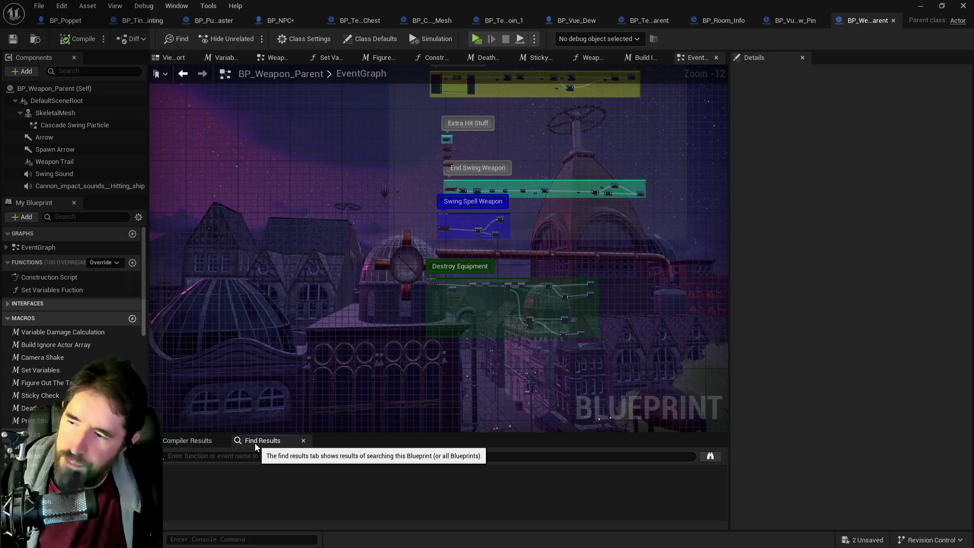
click(258, 456)
text(destroy ac)
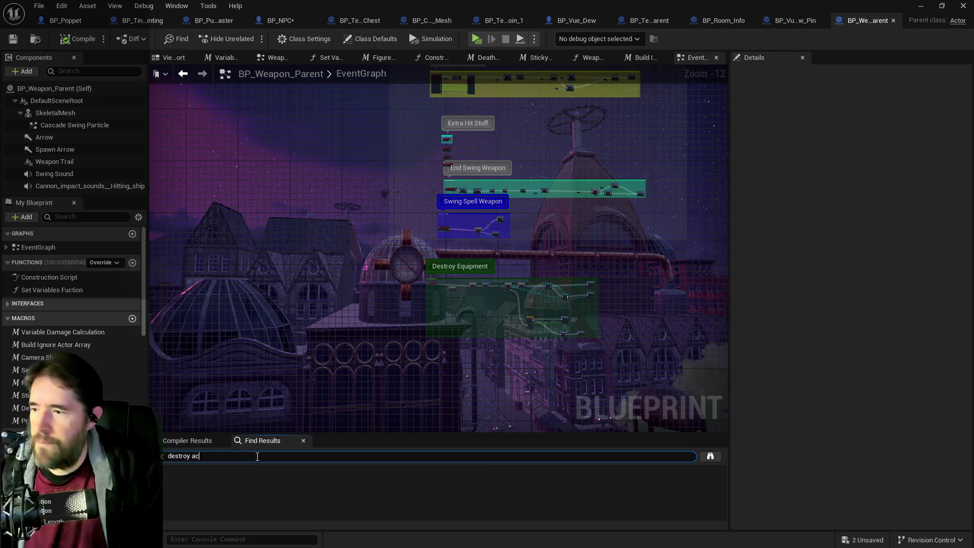
- Search for Destroy Actor and jump to its match in BP_Weapon_Parent's EventGraph
key(BackSpace)
key(BackSpace)
key(BackSpace)
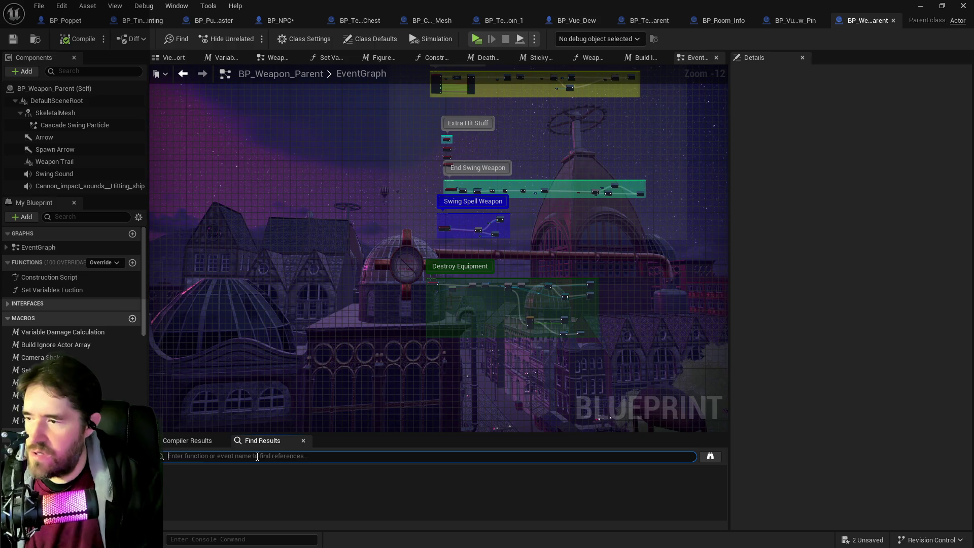
text(when)
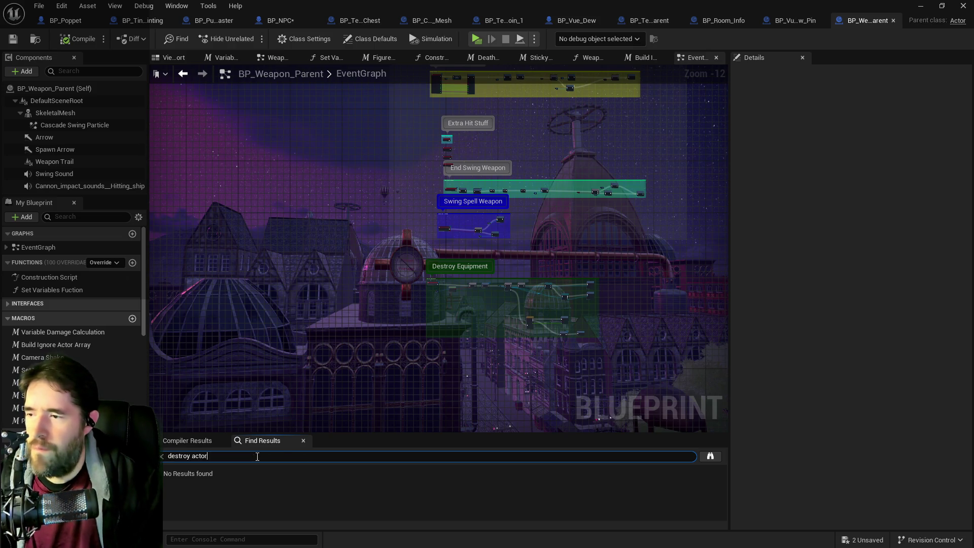
key(Return)
click(196, 483)
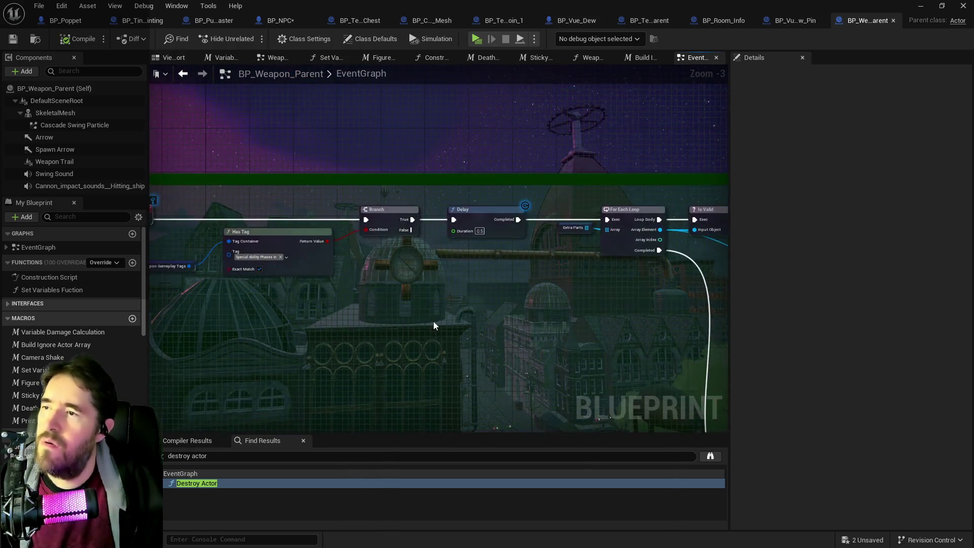
- Look over the Swing Spell Weapon comment, then show BP_NPC's Destroy Equipped Weapons macro
scroll(434, 321, down, 4)
scroll(350, 242, up, 3)
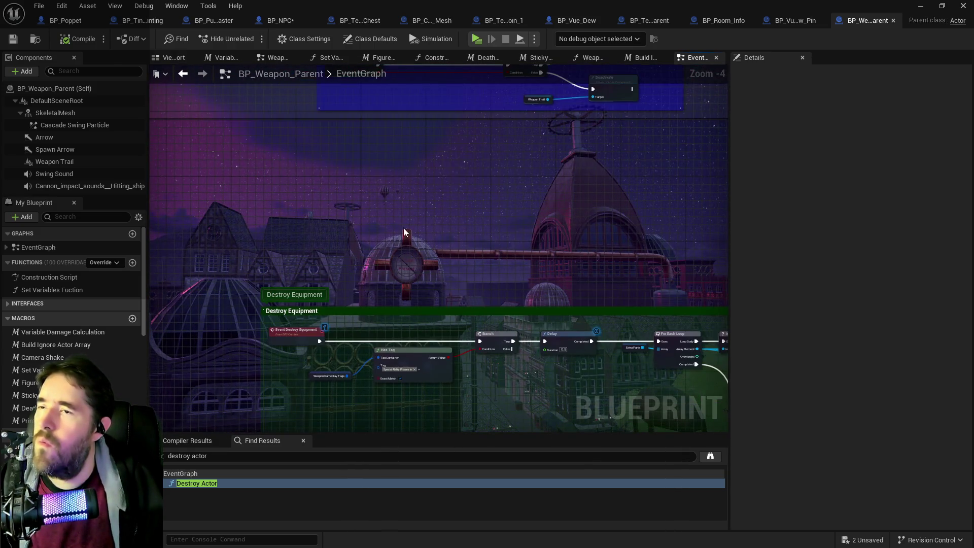
drag(404, 233, 265, 311)
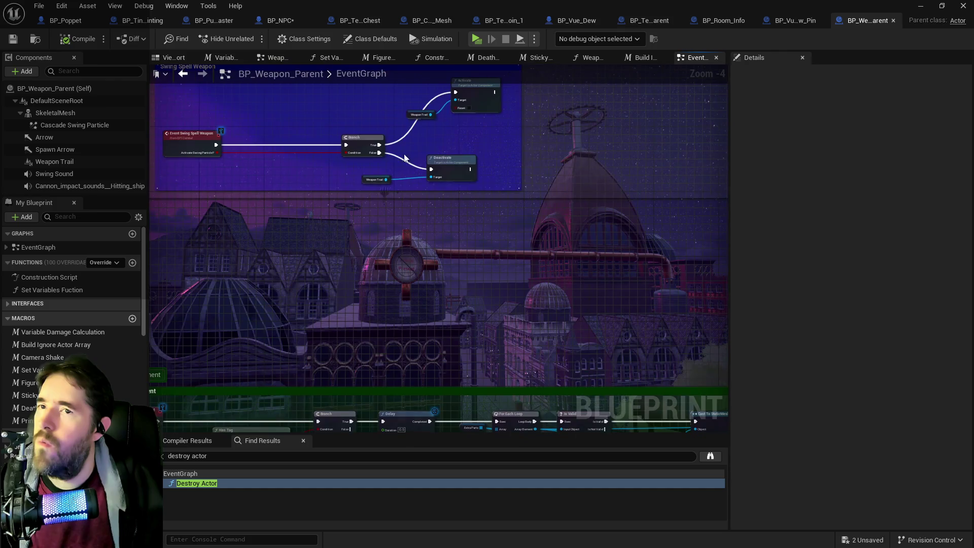
click(272, 22)
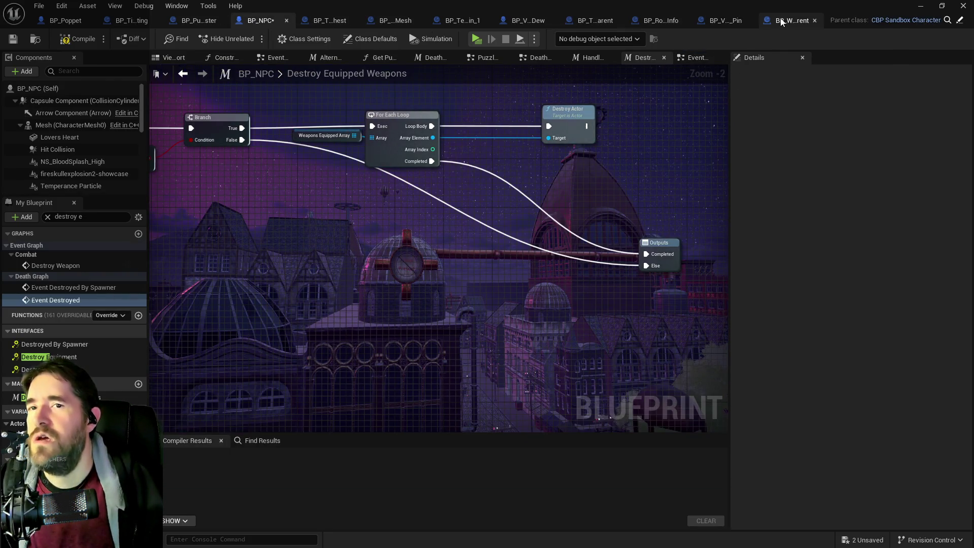
- Check BP_Vue_Dew_Pin's disabled nodes, then return to BP_NPC's Destroy Equipped Weapons graph
click(734, 20)
scroll(450, 325, up, 3)
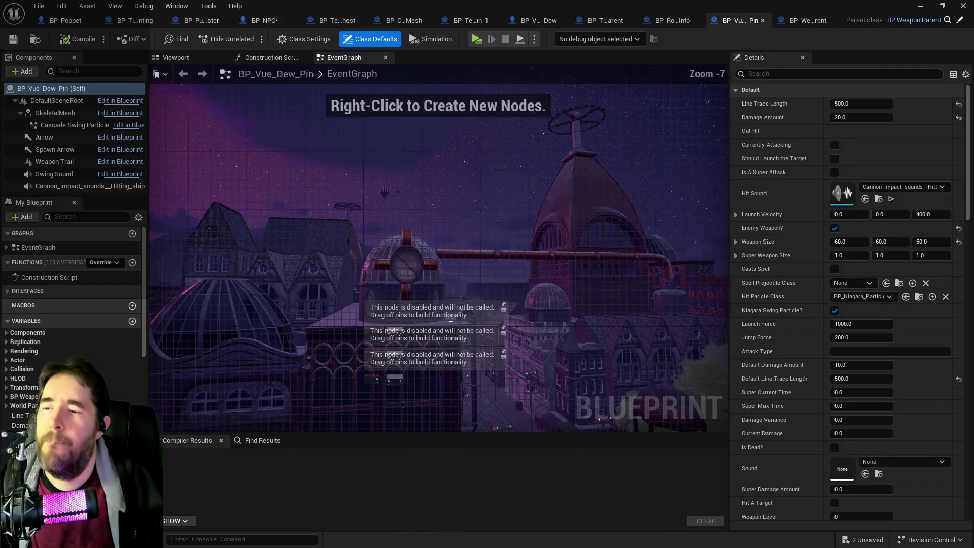
drag(651, 307, 667, 281)
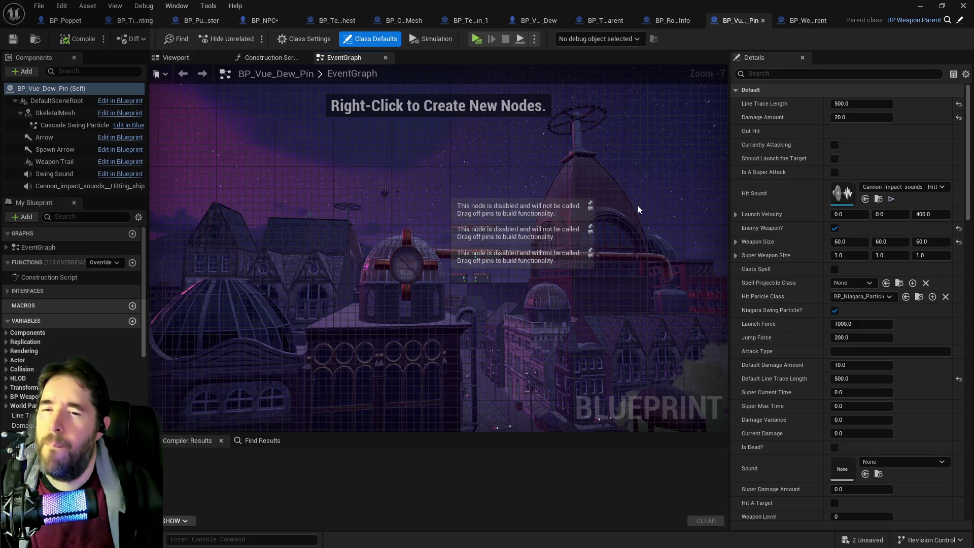
click(264, 20)
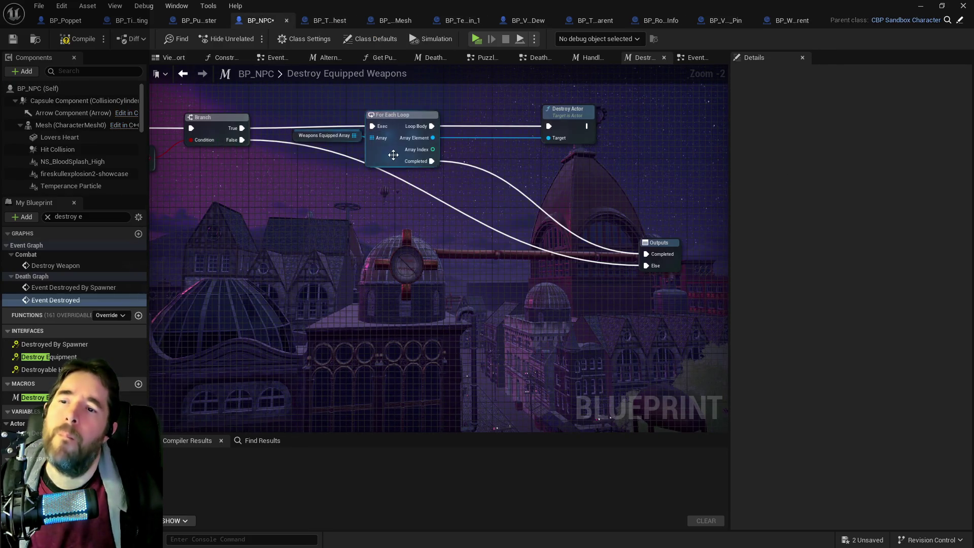
mouse_move(391, 152)
mouse_down()
mouse_move(480, 198)
mouse_move(431, 200)
mouse_move(444, 178)
mouse_move(541, 194)
mouse_up()
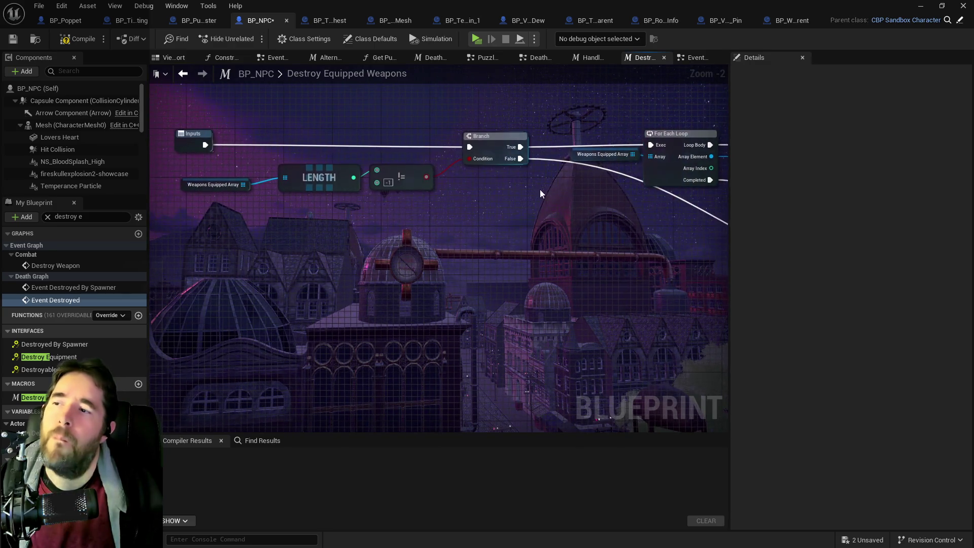
scroll(562, 124, down, 2)
- Open the collapsed Death Graph from BP_NPC's EventGraph and center the Has Tag, Branch and Delay nodes
click(695, 58)
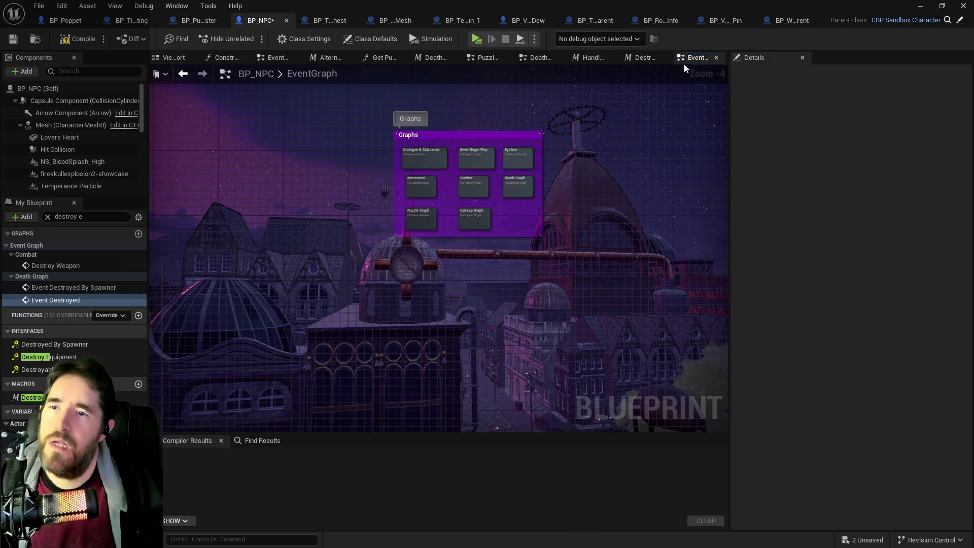
double_click(516, 184)
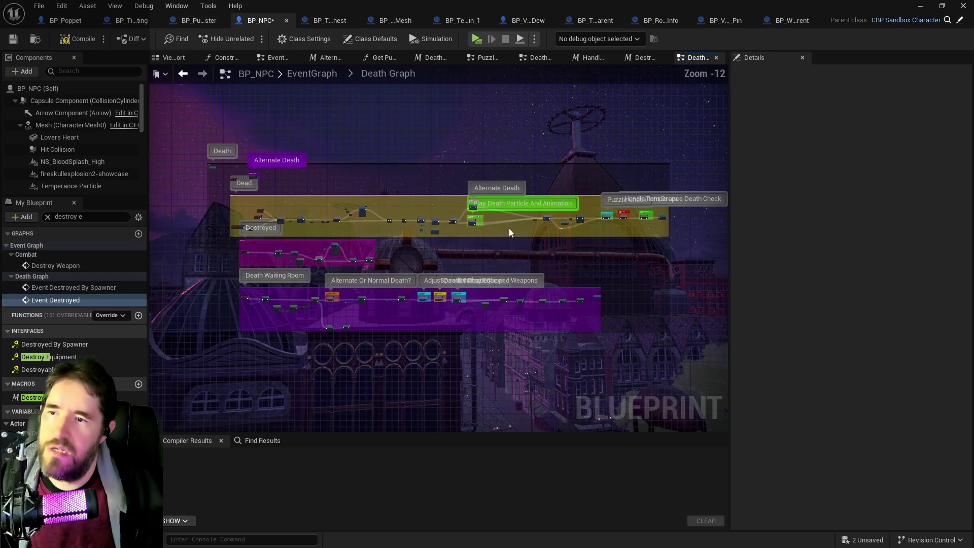
drag(509, 288, 494, 157)
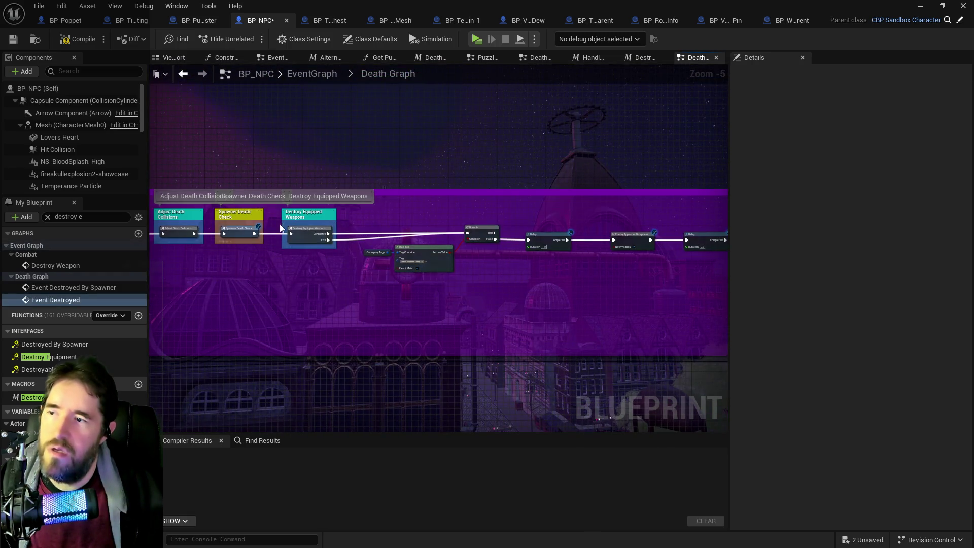
scroll(467, 257, up, 4)
drag(467, 256, 387, 269)
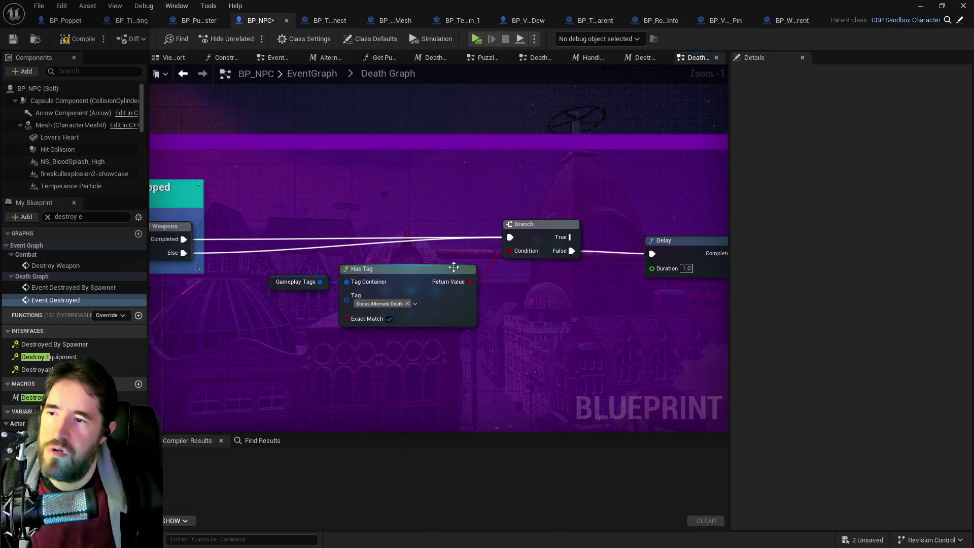
mouse_move(453, 266)
mouse_down()
mouse_move(214, 259)
mouse_move(274, 272)
mouse_move(365, 257)
mouse_up()
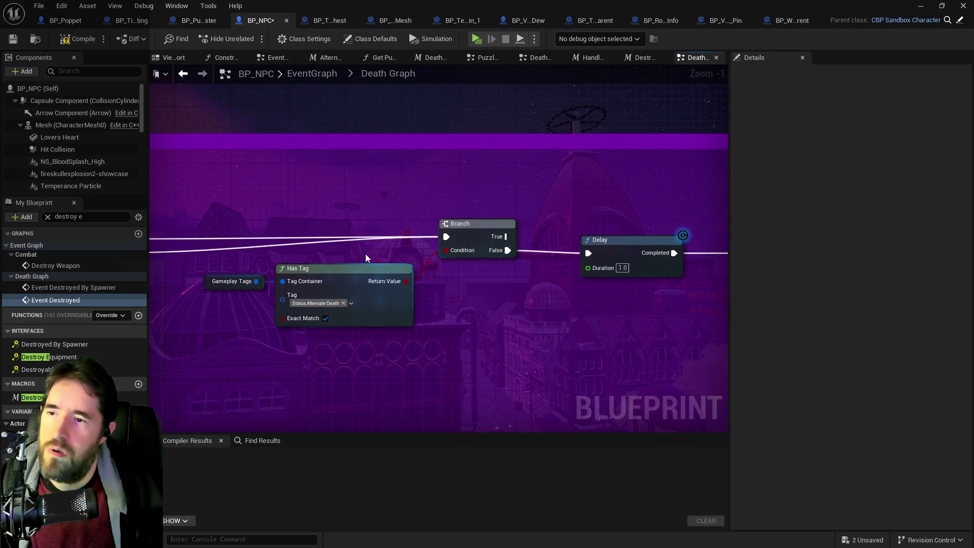
- Add a Delay Until Next Tick node beside Destroy Equipped Weapons
right_click(318, 245)
text(delay)
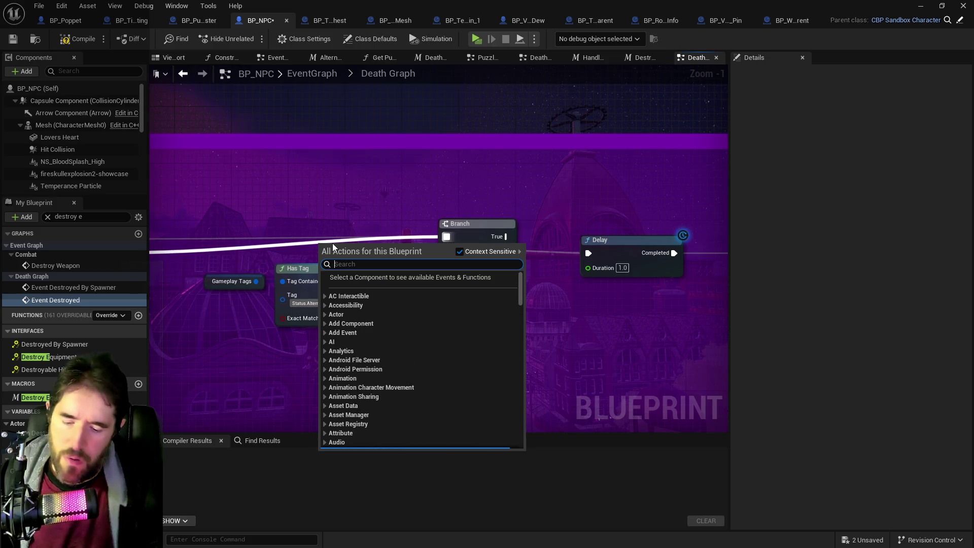
text( until)
click(366, 294)
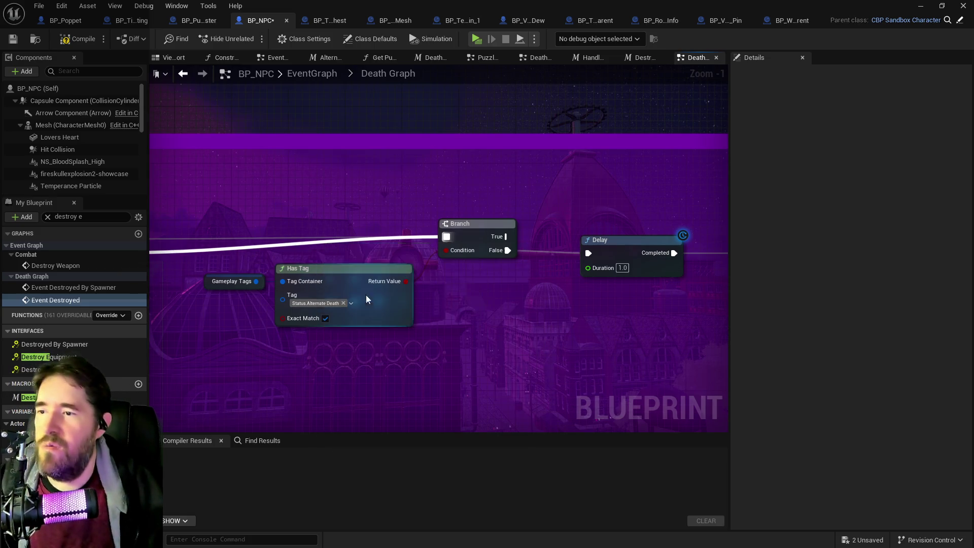
drag(367, 247, 367, 218)
drag(200, 235, 390, 234)
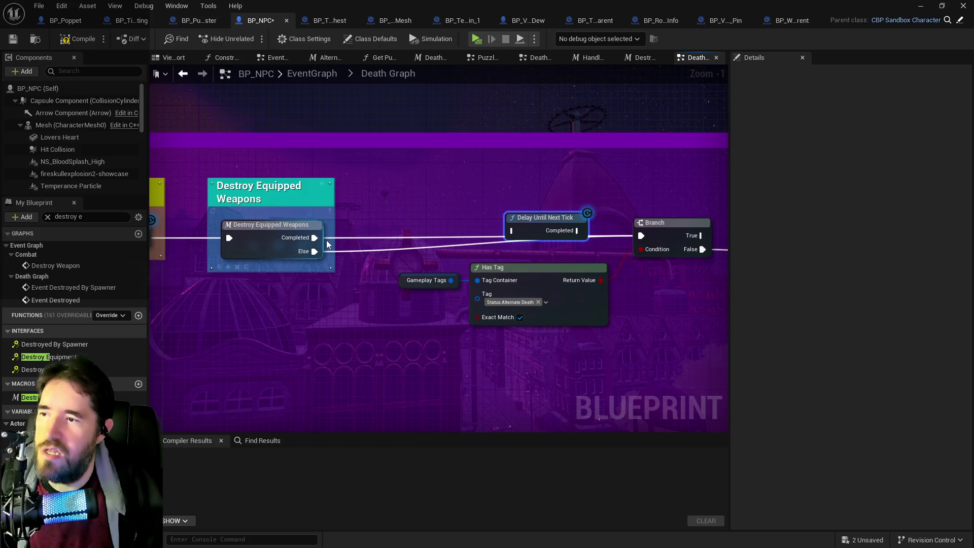
- Wire Else into Delay Until Next Tick and its output into the Branch, then compile BP_NPC
mouse_move(314, 251)
mouse_down()
mouse_move(510, 220)
mouse_move(484, 232)
mouse_move(514, 230)
mouse_up()
click(538, 218)
drag(577, 231, 639, 238)
drag(548, 221, 513, 227)
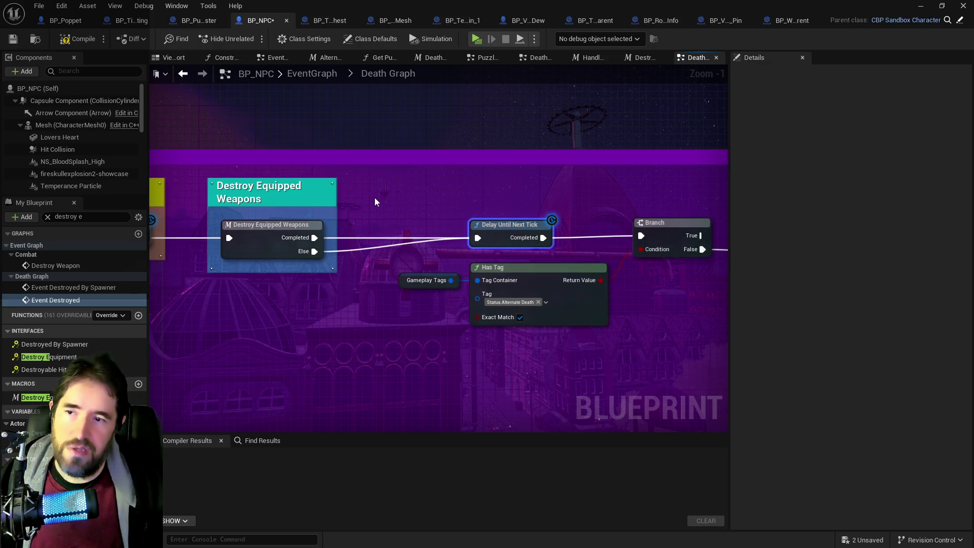
mouse_move(660, 347)
mouse_down()
mouse_move(525, 359)
mouse_move(381, 224)
mouse_move(446, 191)
mouse_move(412, 218)
mouse_up()
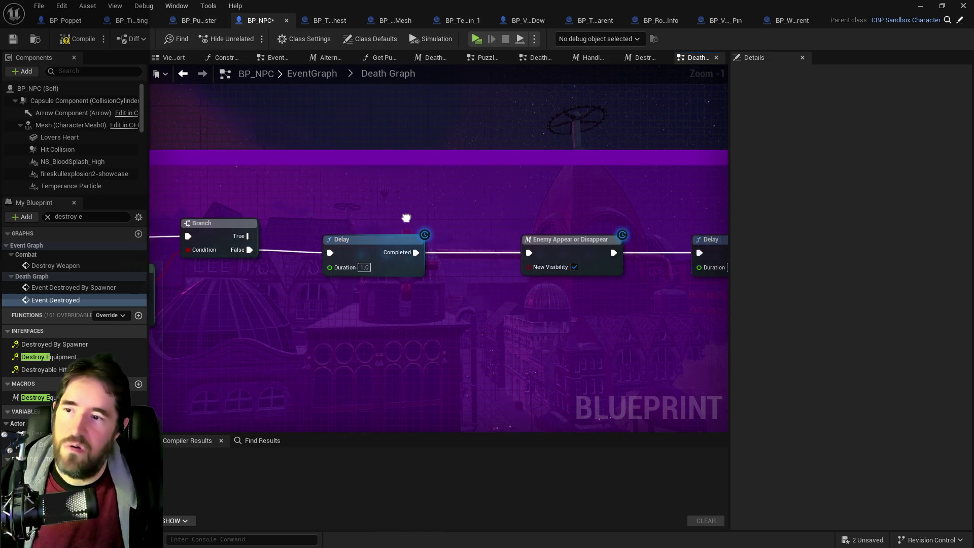
mouse_move(535, 246)
mouse_down()
mouse_move(282, 234)
mouse_move(749, 251)
mouse_up()
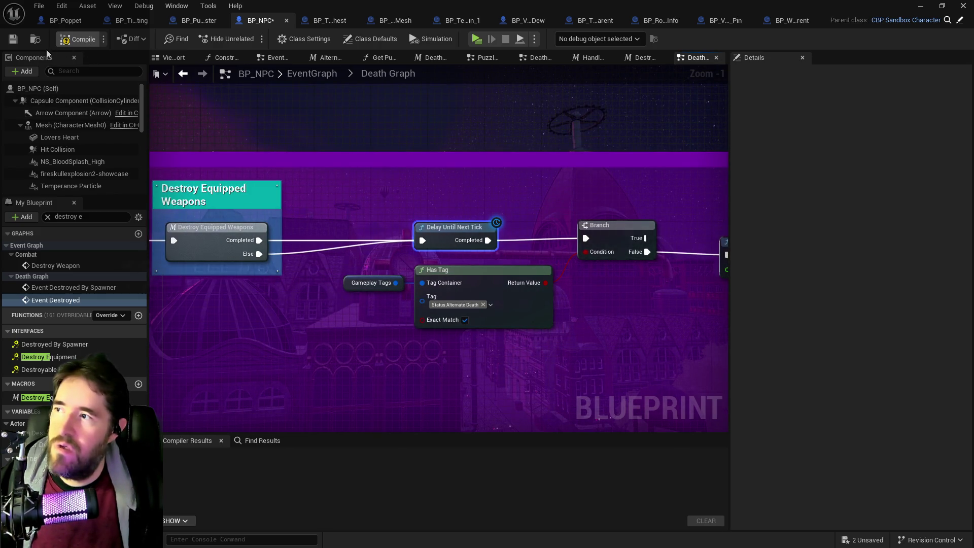
click(9, 41)
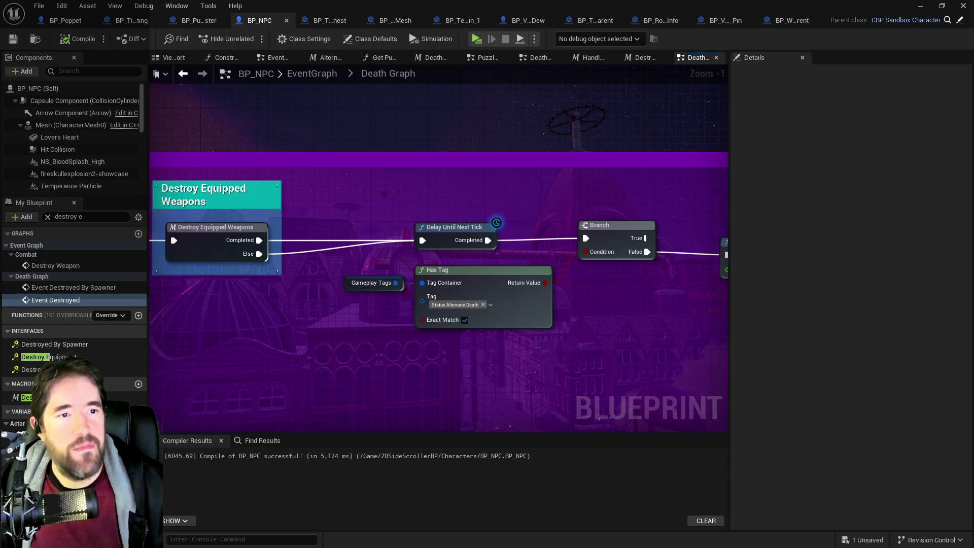
- Delete the fixed Vue Dew pin note (item 11) from the playtest notes and return to the level editor
key(alt+Tab)
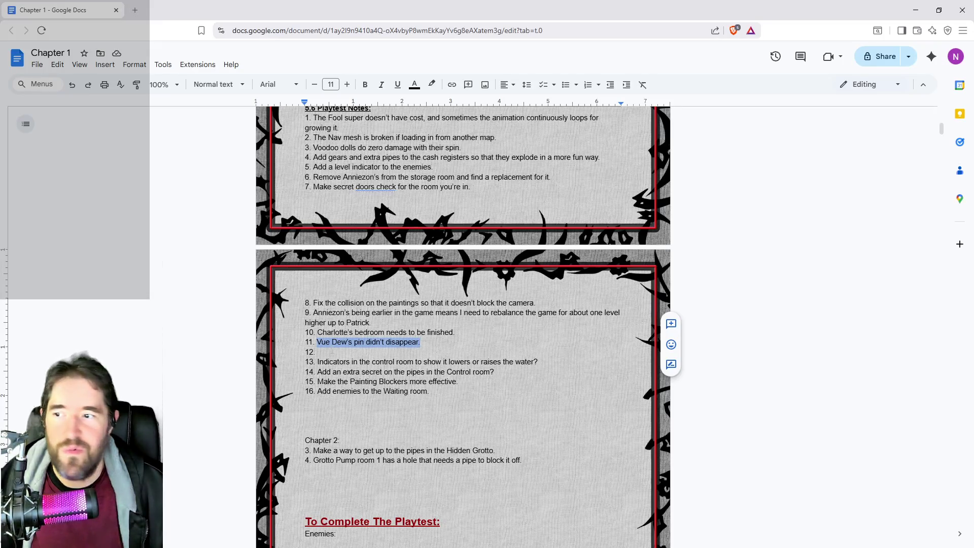
click(404, 351)
drag(421, 342, 317, 342)
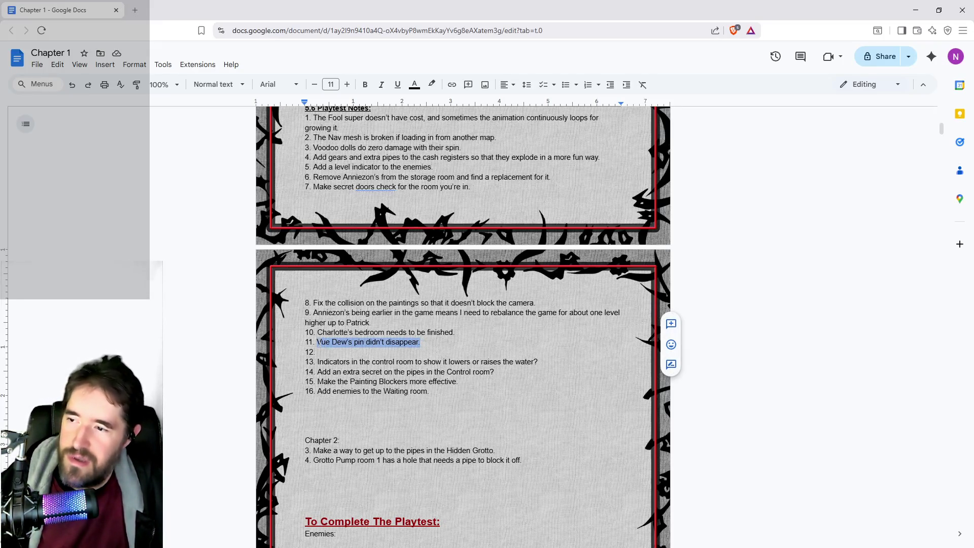
key(BackSpace)
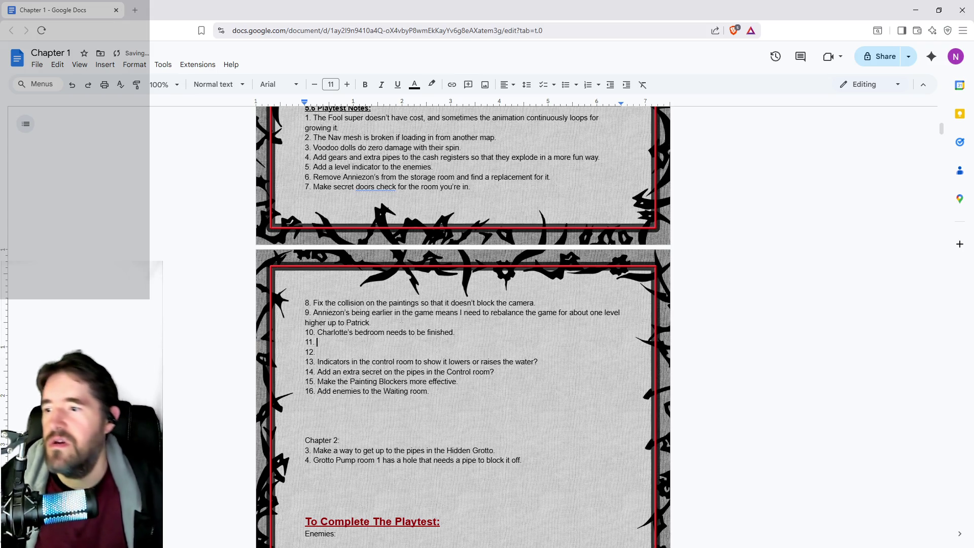
key(alt+Tab)
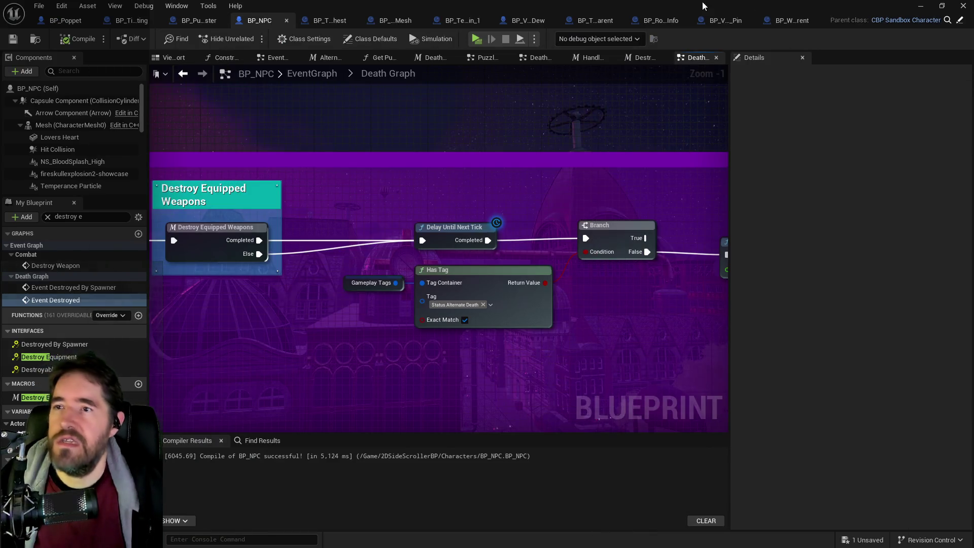
key(alt+Tab)
key(alt+Tab)
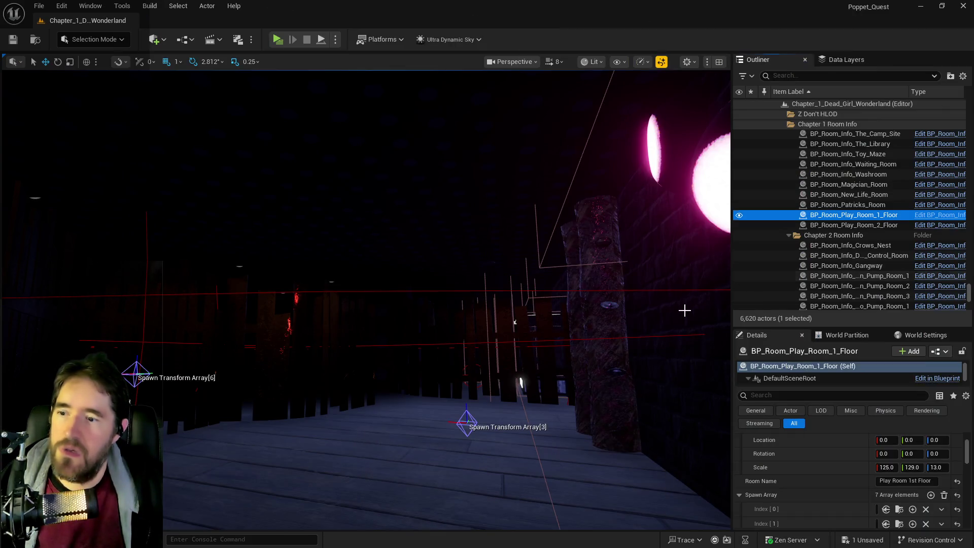
- Fly the viewport camera through the play room
mouse_move(452, 317)
mouse_down()
mouse_move(406, 213)
mouse_move(360, 240)
mouse_up()
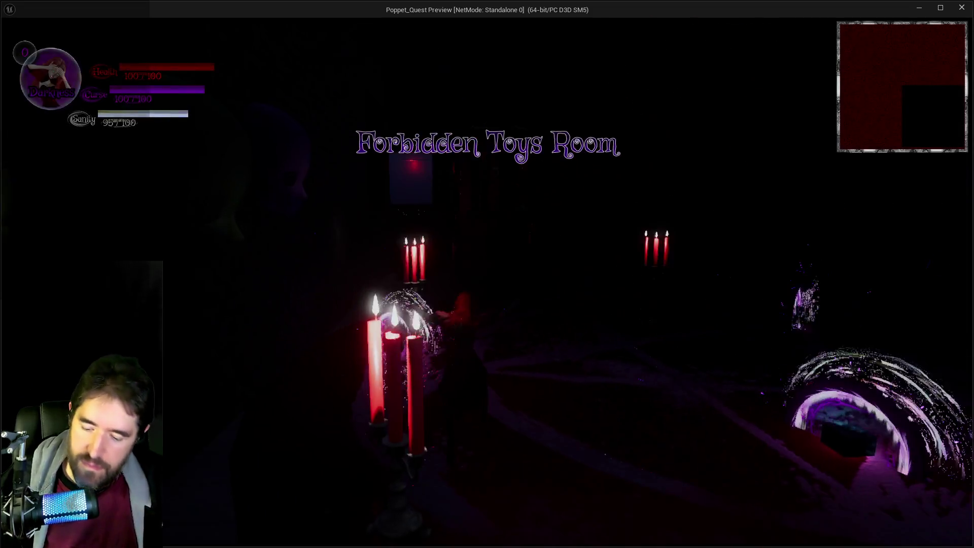
- Pick a card to spawn the player, then try the wand spell, flaming sword and staff
click(330, 457)
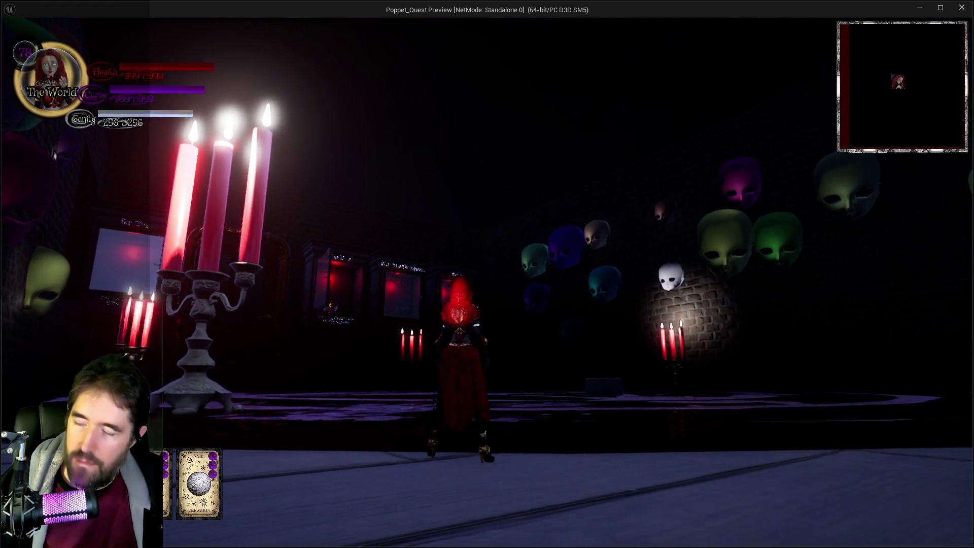
key(w)
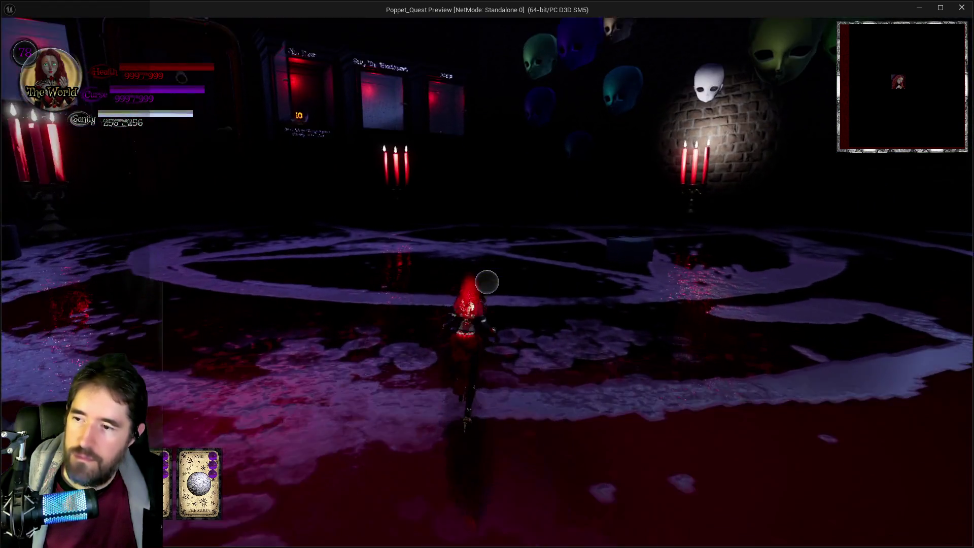
click(486, 282)
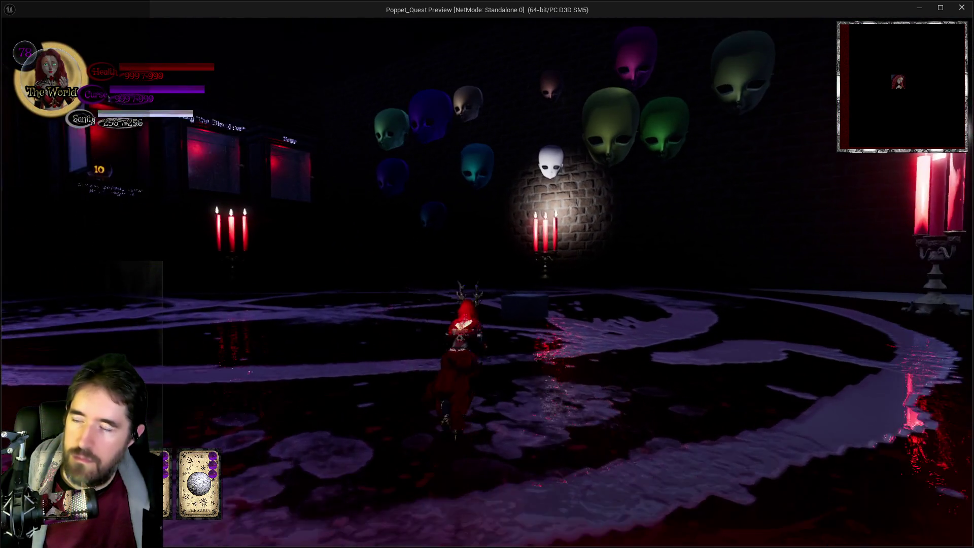
click(487, 282)
key(a)
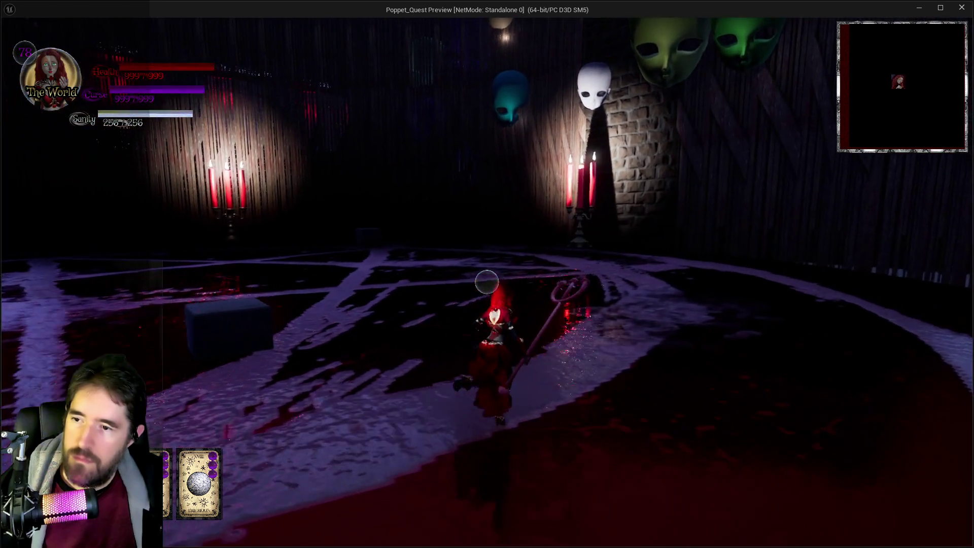
- Run along the blood-floored path past the candles into the boss arena
key(w)
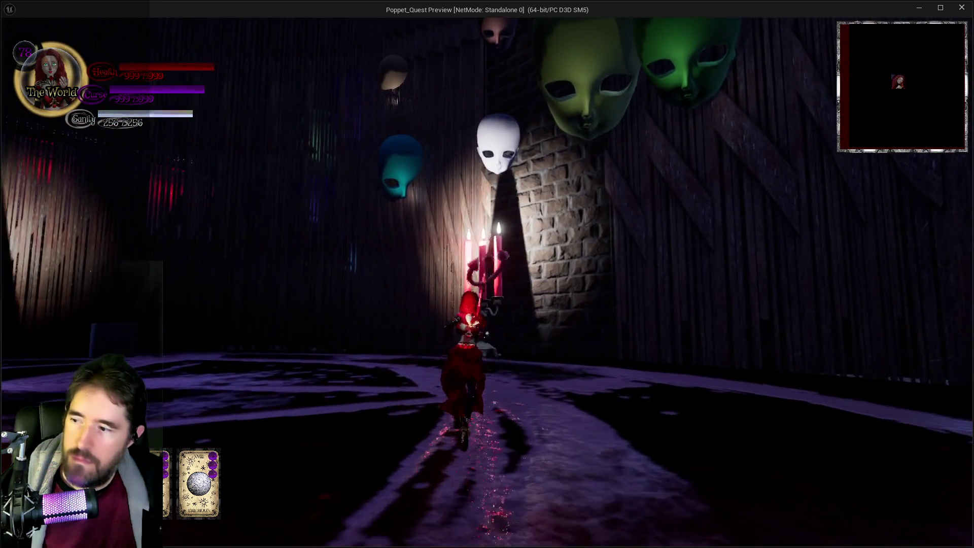
key(w)
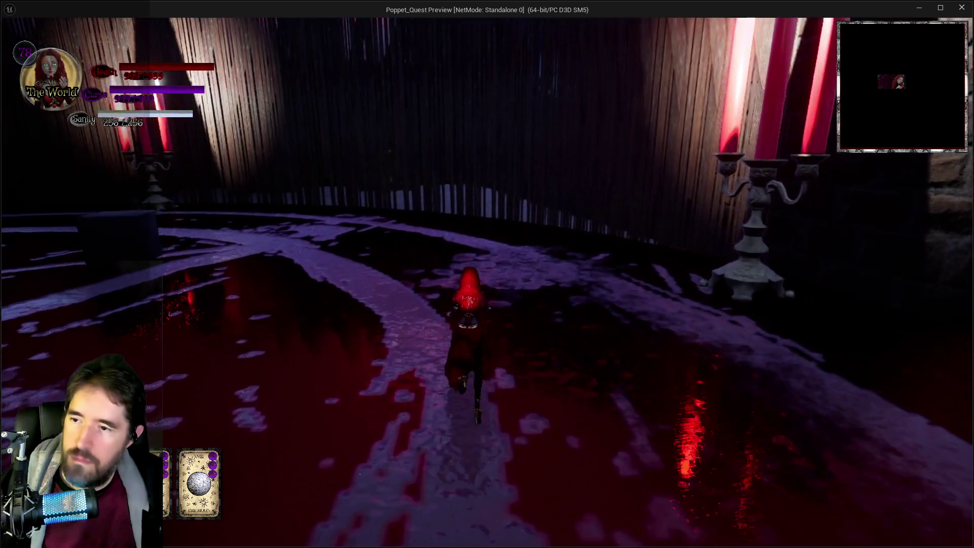
key(w)
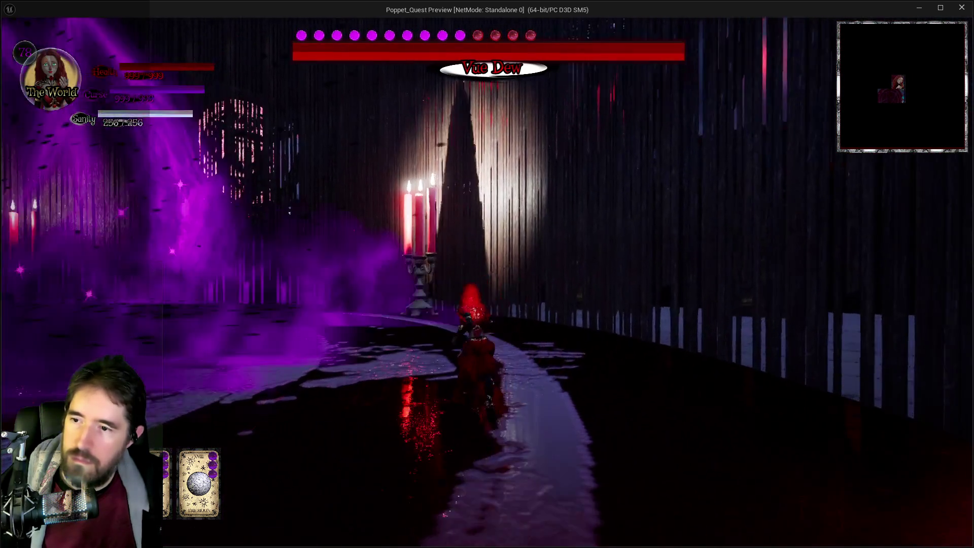
key(w)
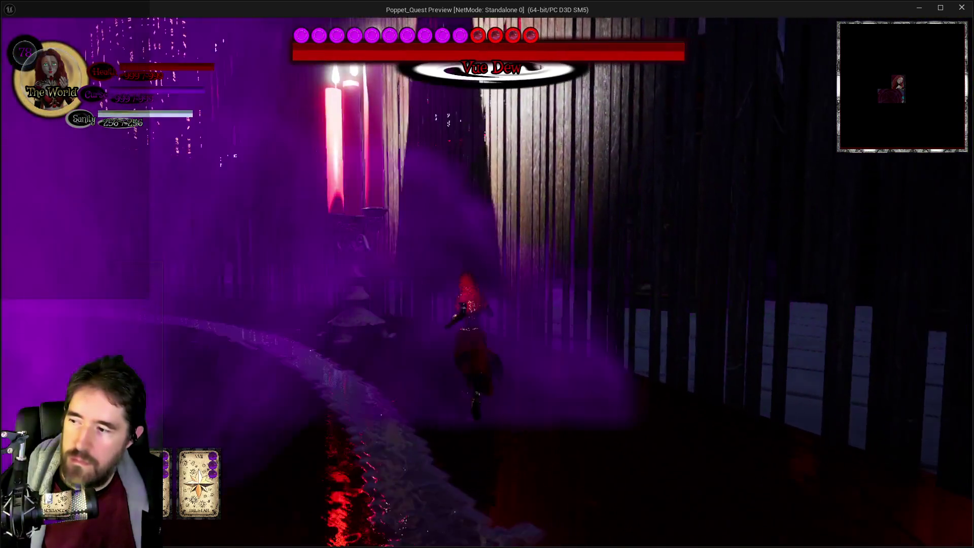
key(w)
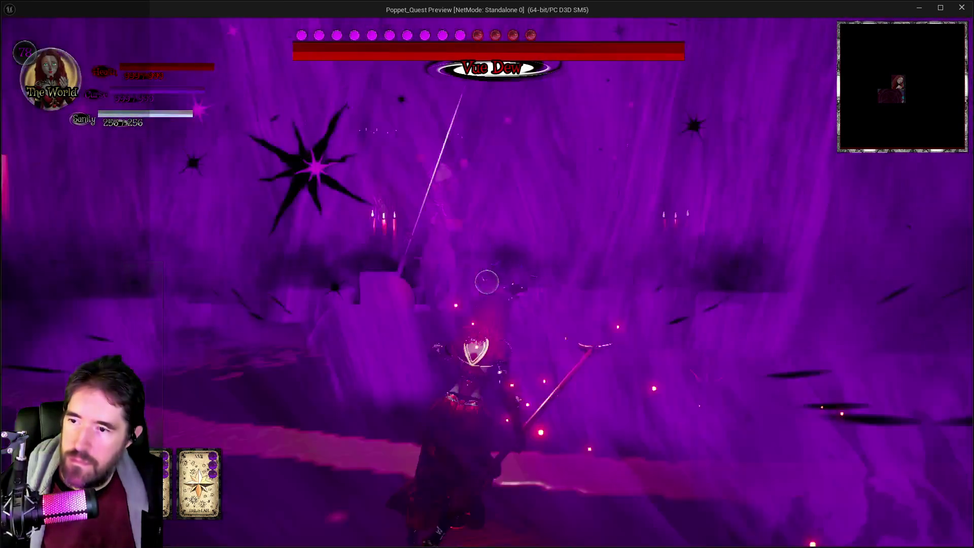
key(w)
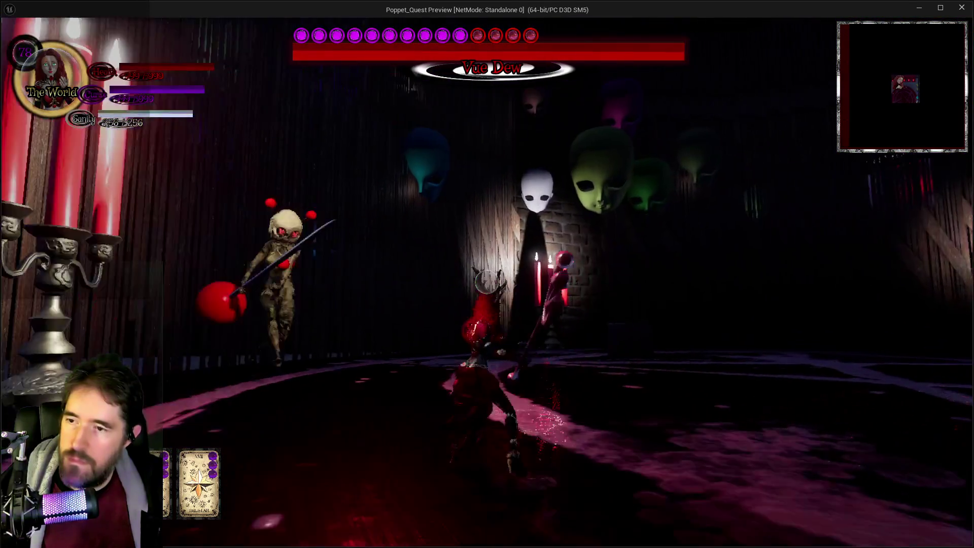
- Fight the Vue Dew boss with repeated fiery attacks, then leave the game preview
key(w)
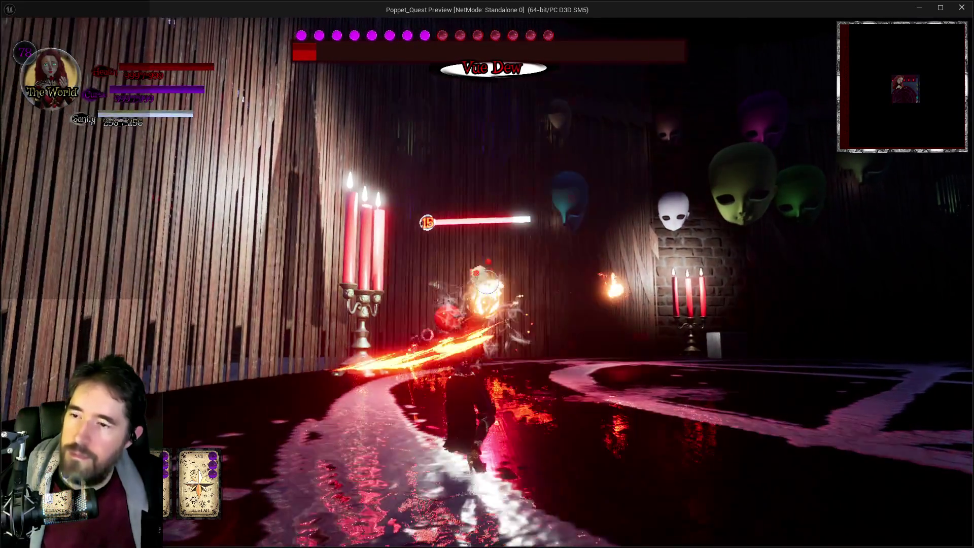
key(w)
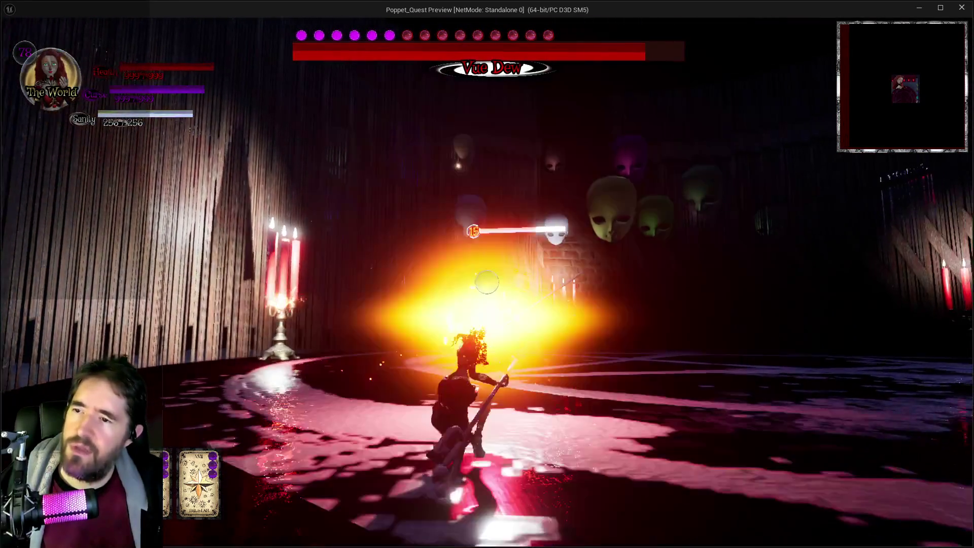
key(w)
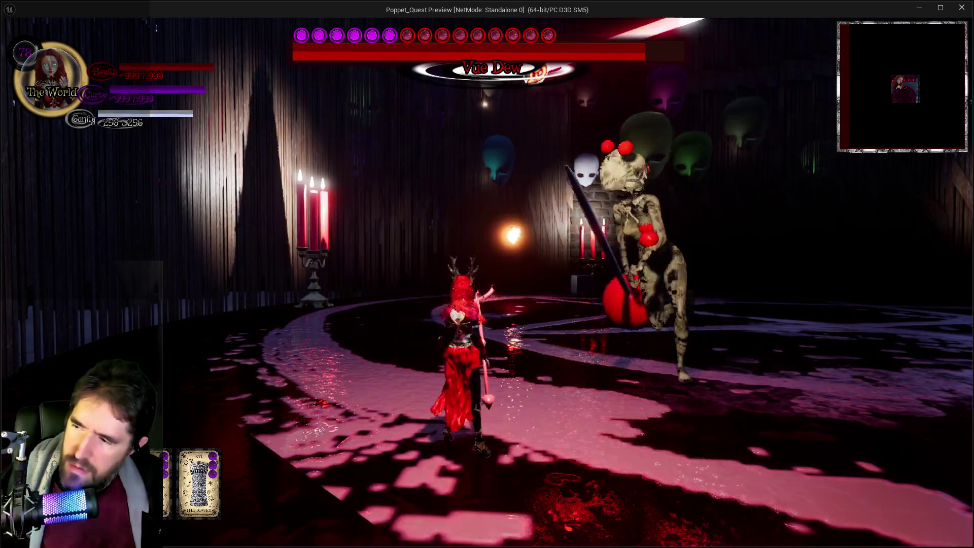
key(w)
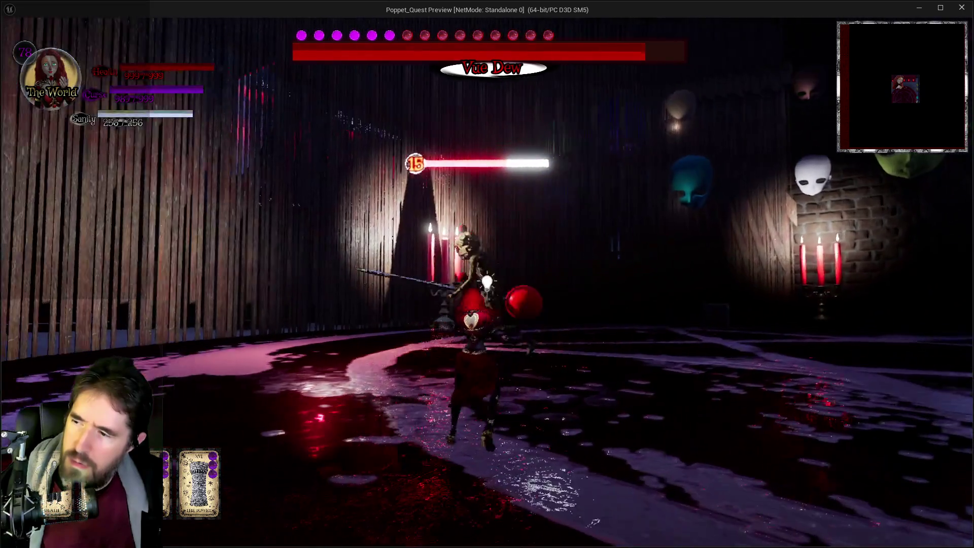
key(w)
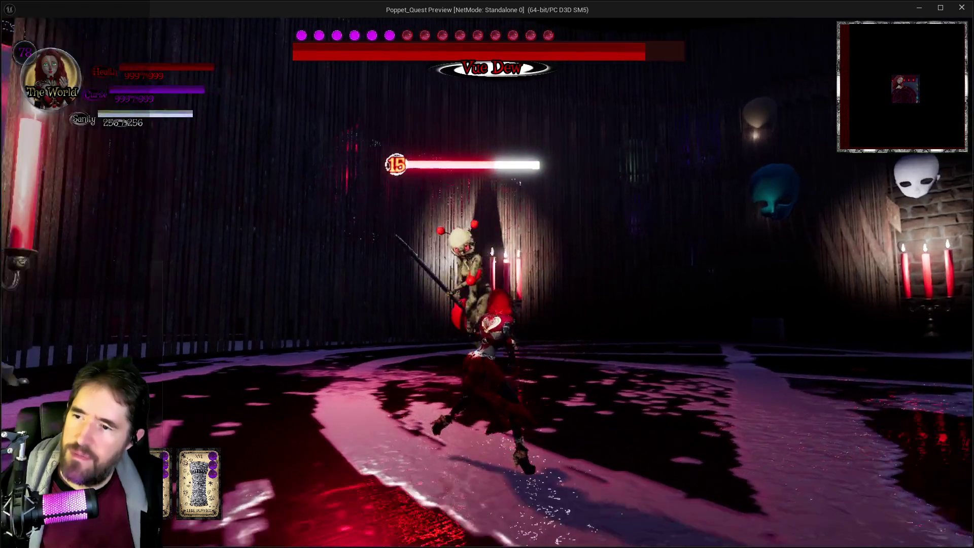
key(w)
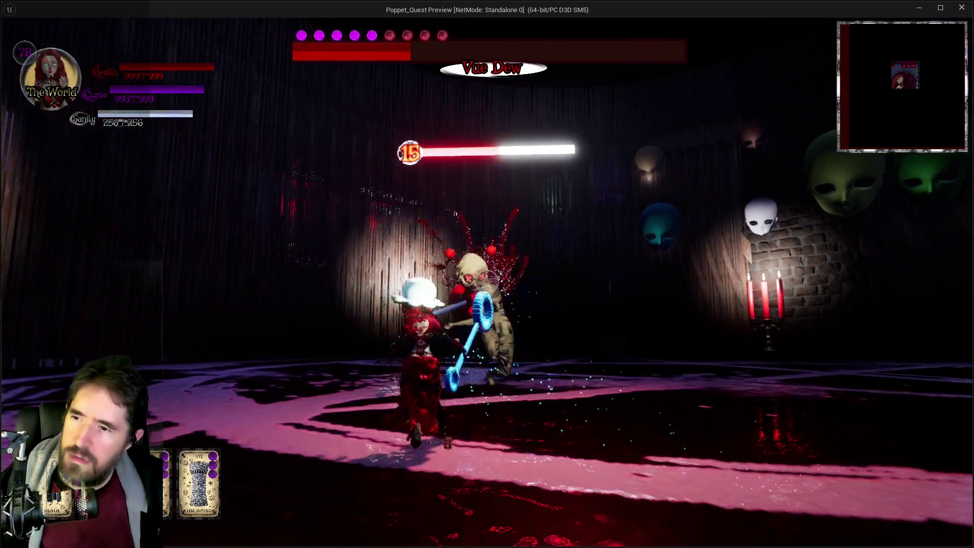
key(e)
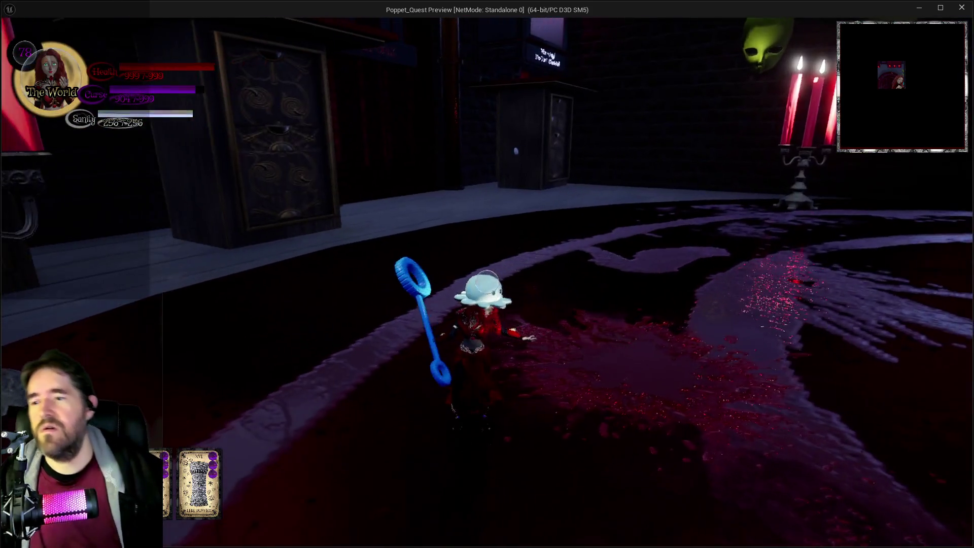
key(alt+Tab)
- Stop the playtest, pan BP_Poppet's Item Collected Graph, and open a content browser
key(Escape)
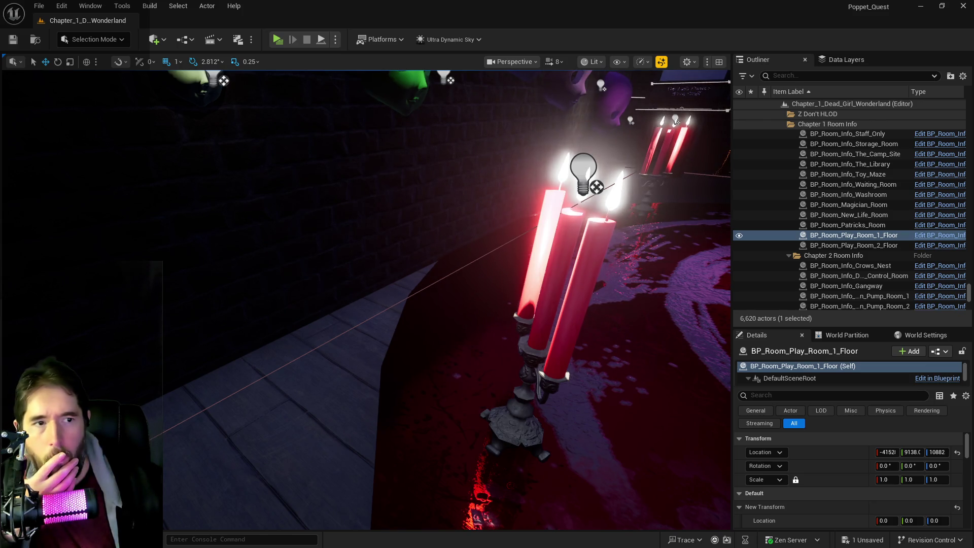
key(alt+Tab)
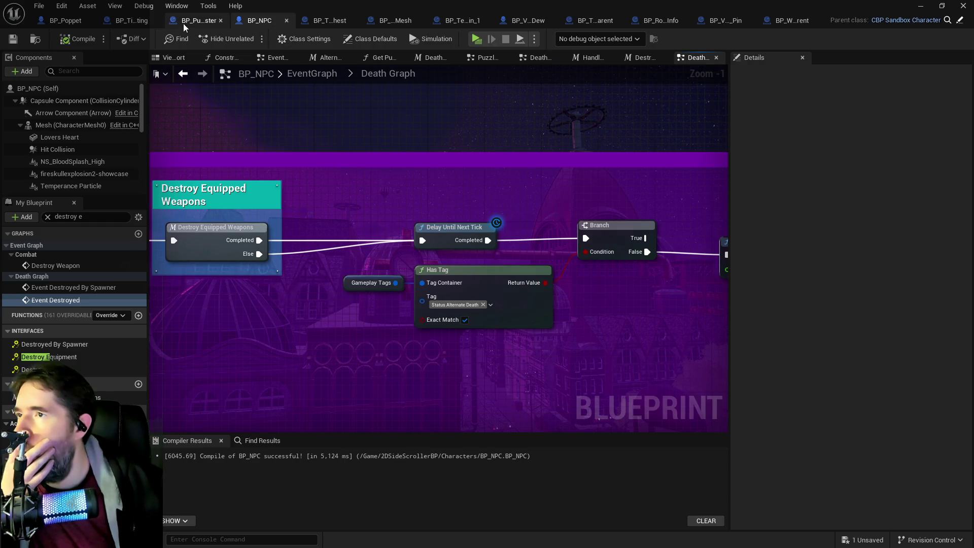
click(60, 21)
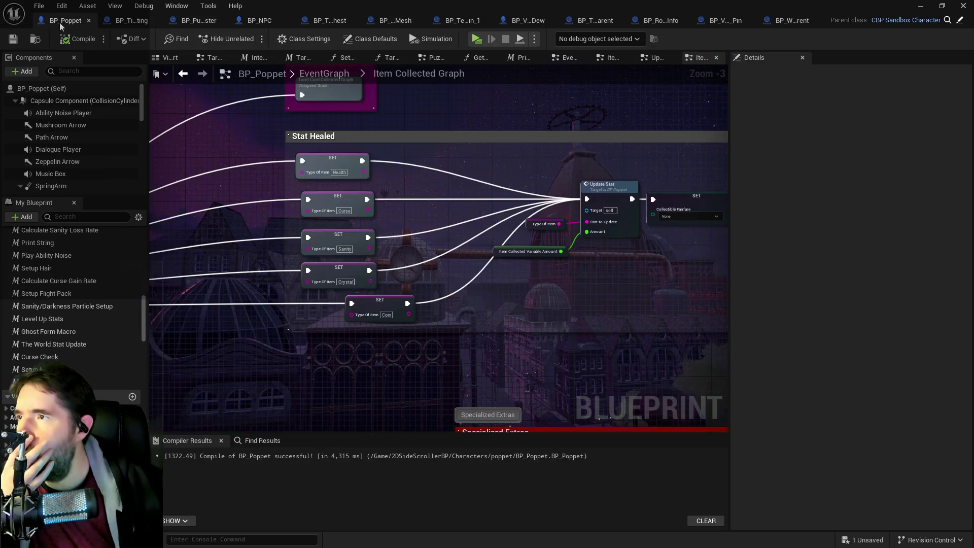
scroll(490, 283, down, 4)
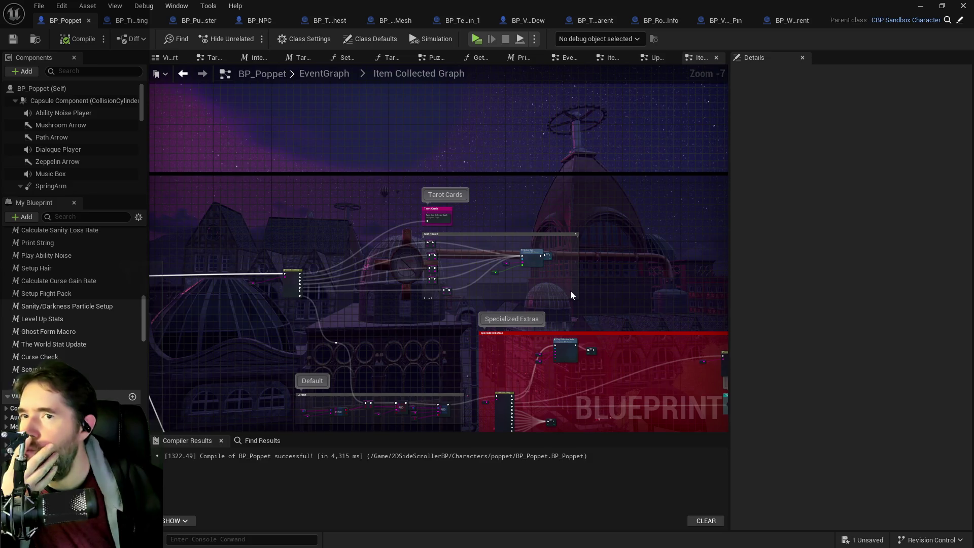
drag(571, 295, 503, 270)
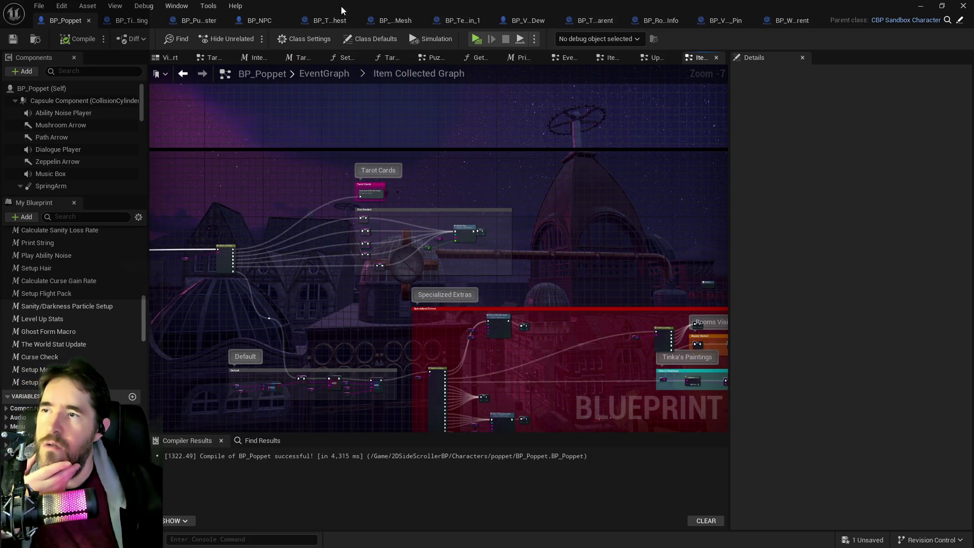
key(ctrl+space)
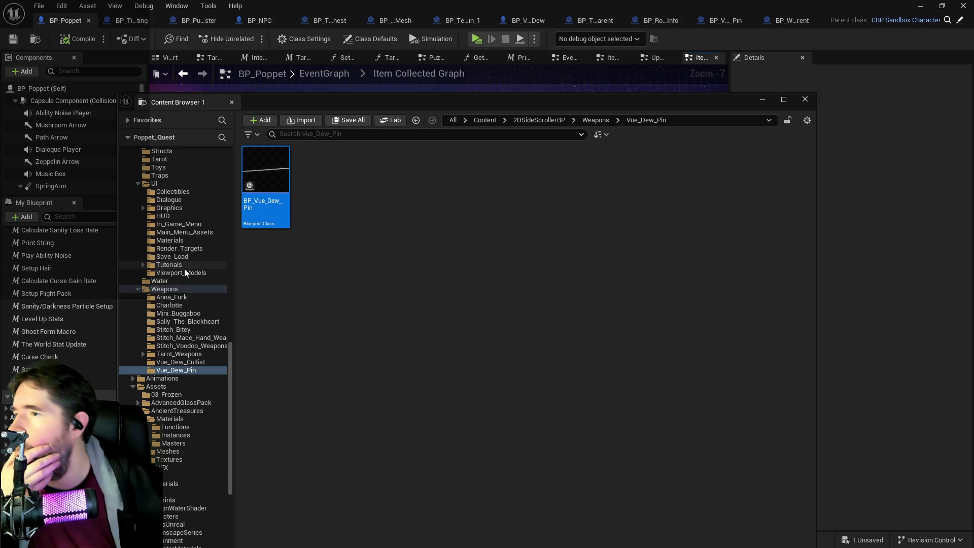
- Open the W_HUD widget blueprint from the UI/HUD folder and show its event graph
click(163, 215)
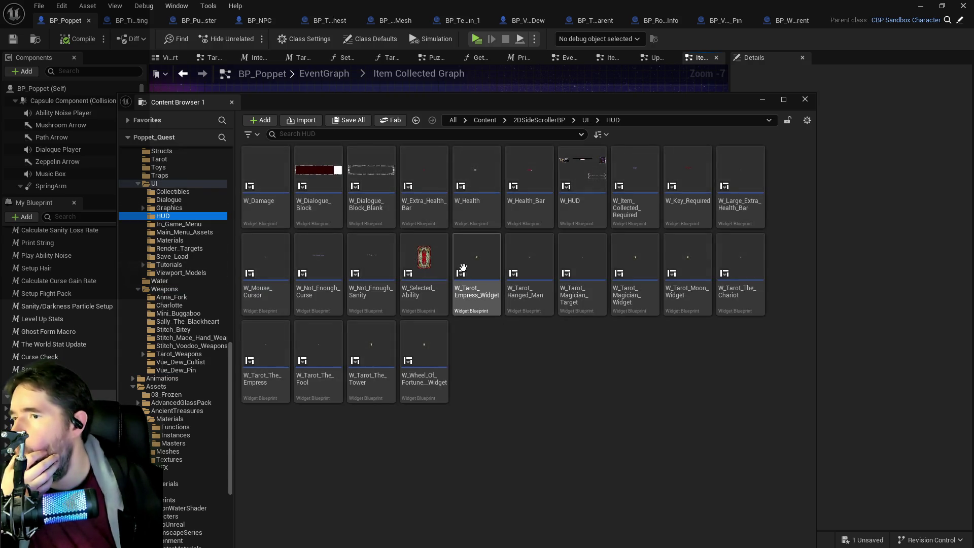
double_click(597, 222)
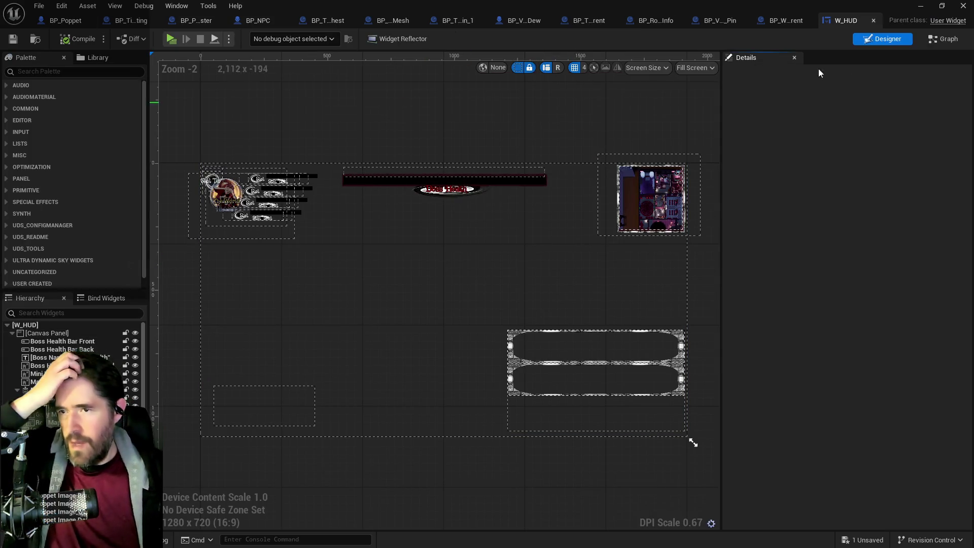
click(945, 38)
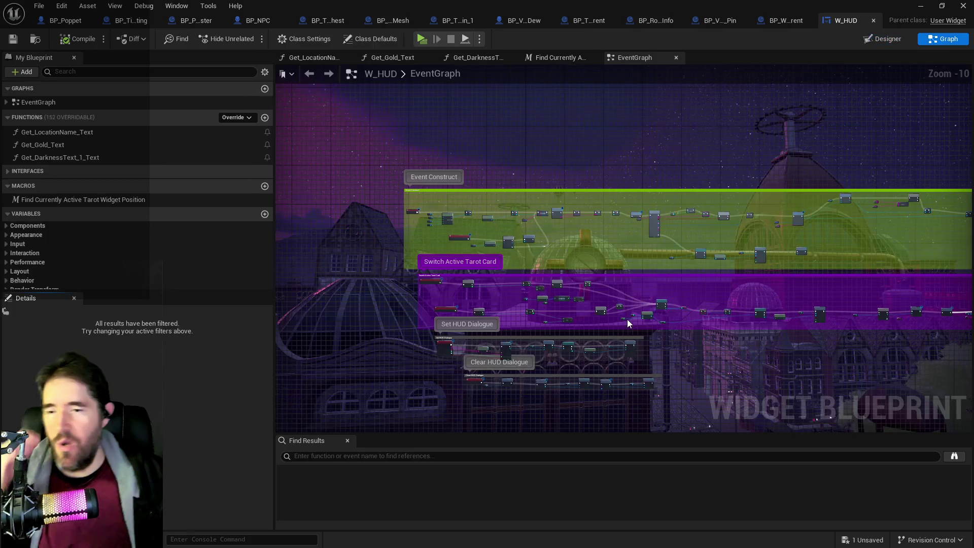
scroll(629, 319, up, 8)
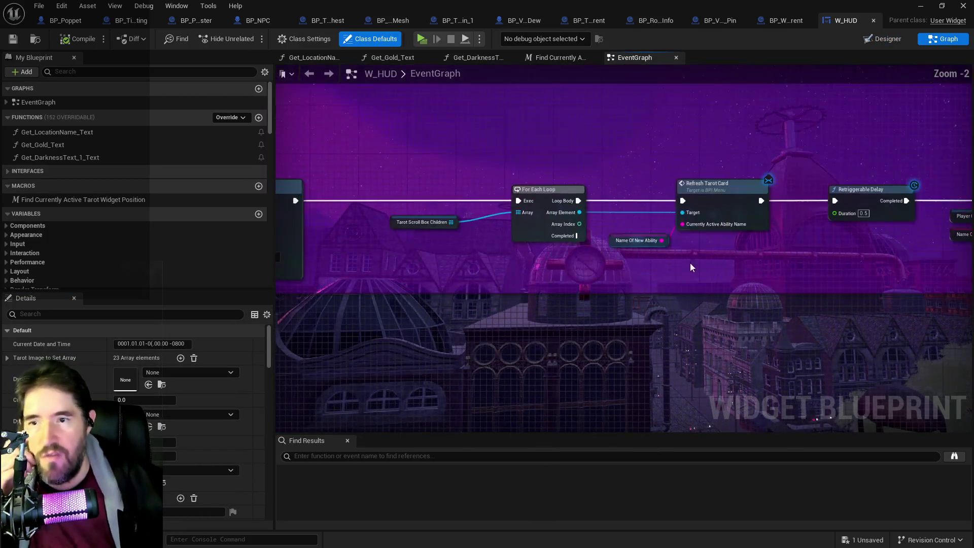
scroll(647, 220, up, 2)
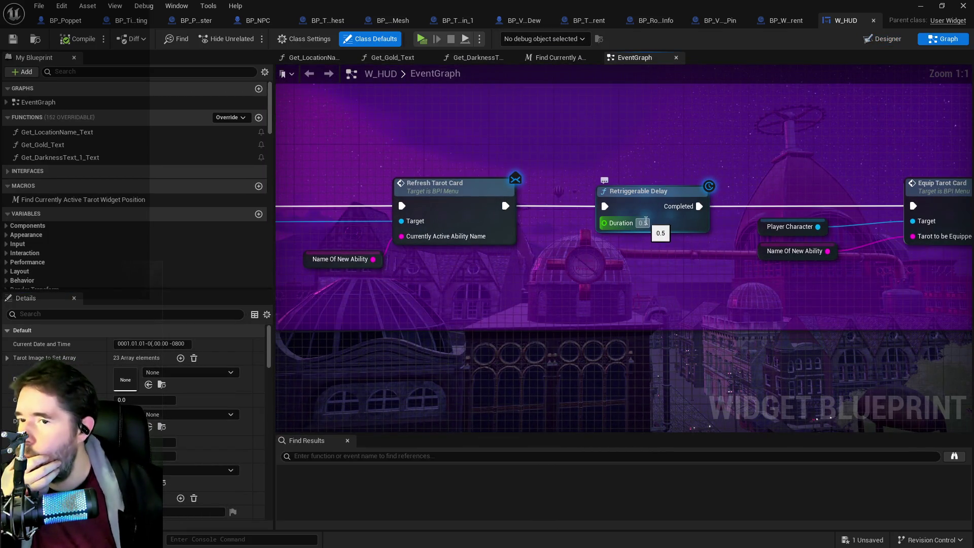
- Set the Retriggerable Delay duration to 0.1
click(643, 223)
text(0.1)
key(Return)
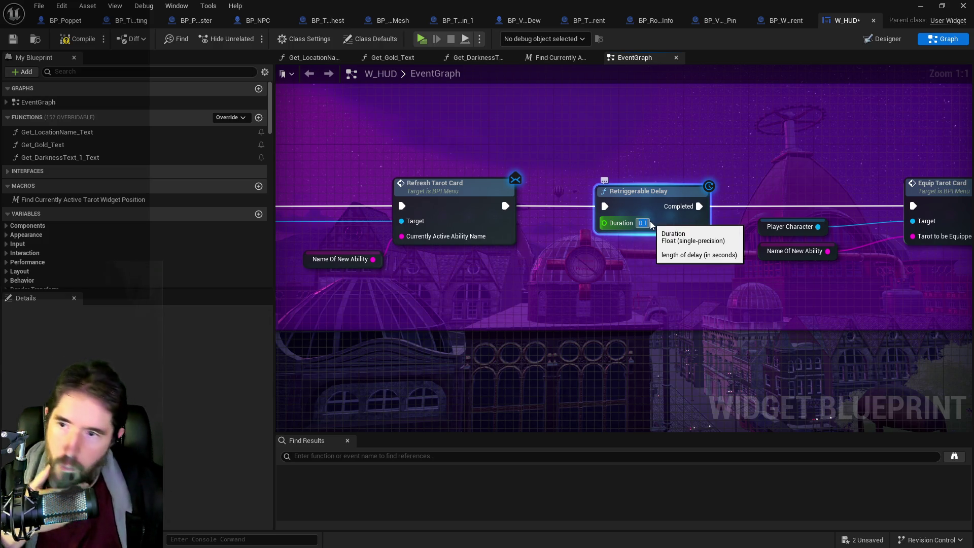
scroll(573, 274, down, 4)
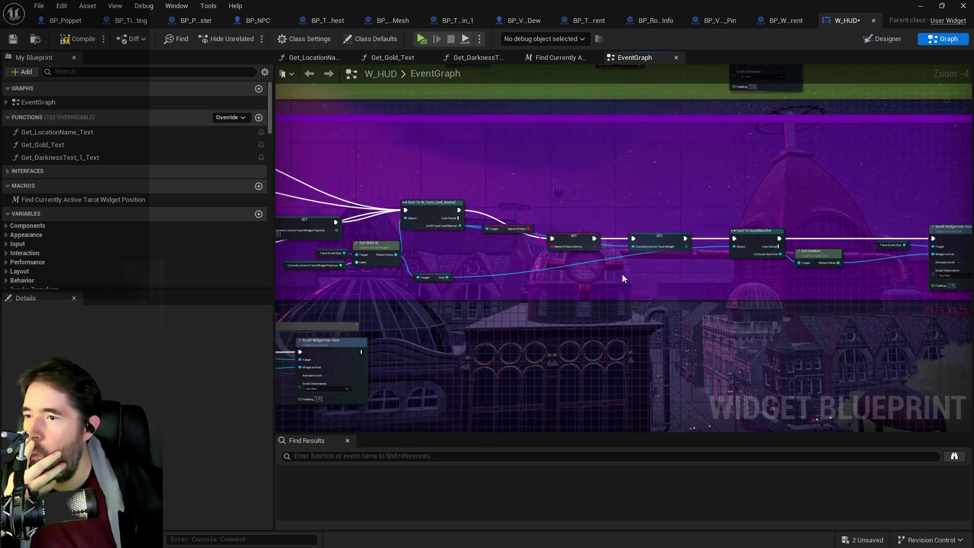
scroll(623, 278, down, 2)
scroll(588, 272, up, 2)
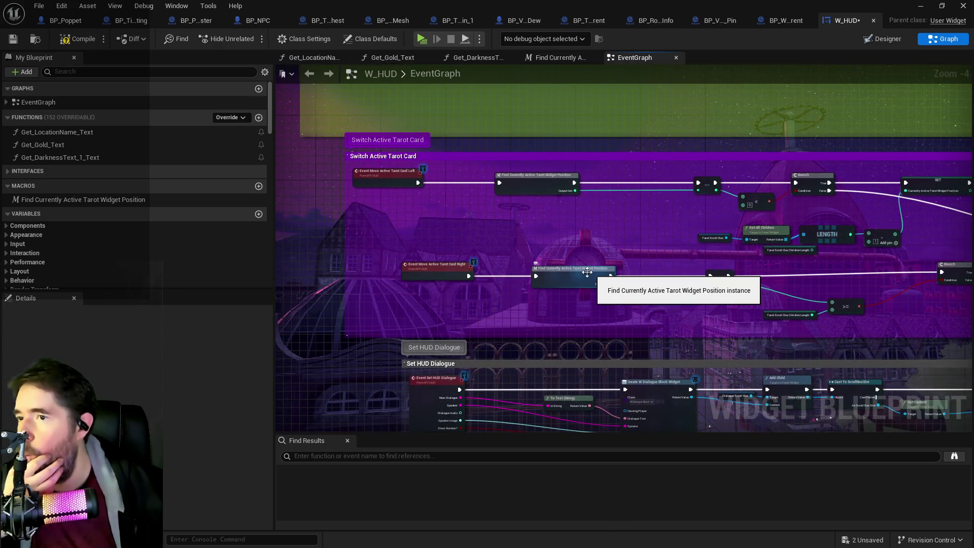
scroll(587, 272, down, 1)
scroll(270, 273, up, 1)
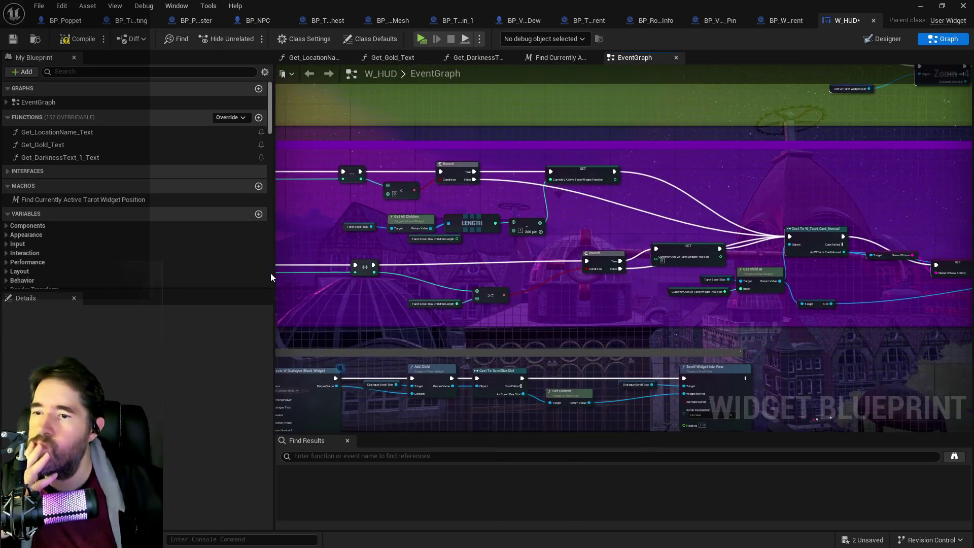
- Follow the Cast and SET chain to Equip Tarot Card, then compile and save W_HUD
drag(435, 286, 267, 266)
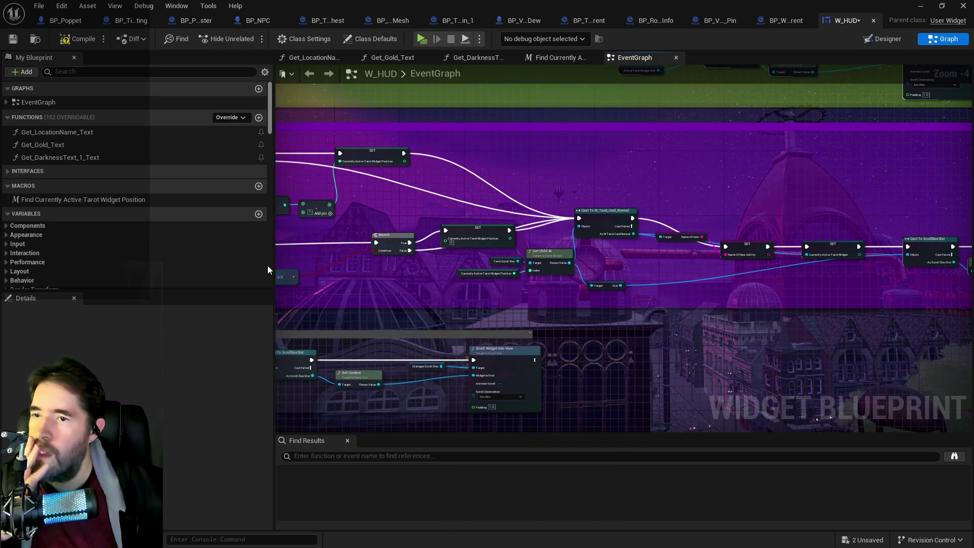
right_click(122, 262)
drag(722, 278, 477, 284)
drag(736, 304, 607, 308)
drag(750, 299, 490, 303)
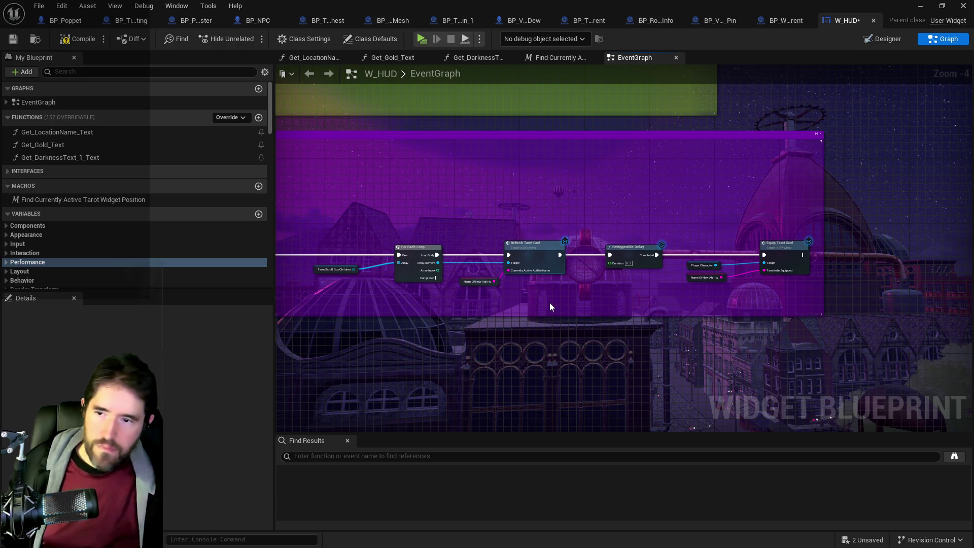
mouse_move(556, 294)
mouse_down()
mouse_move(605, 262)
mouse_move(661, 252)
mouse_move(931, 258)
mouse_move(969, 277)
mouse_up()
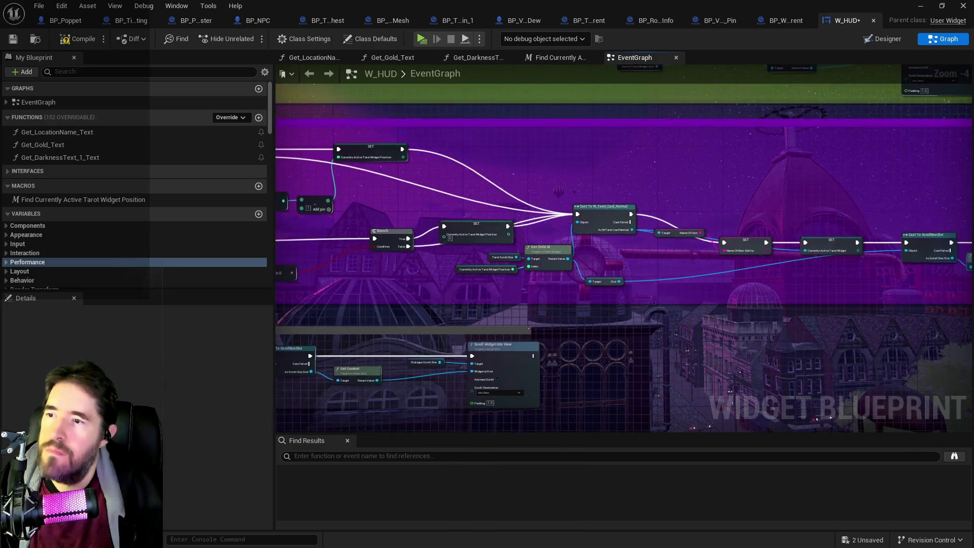
click(79, 41)
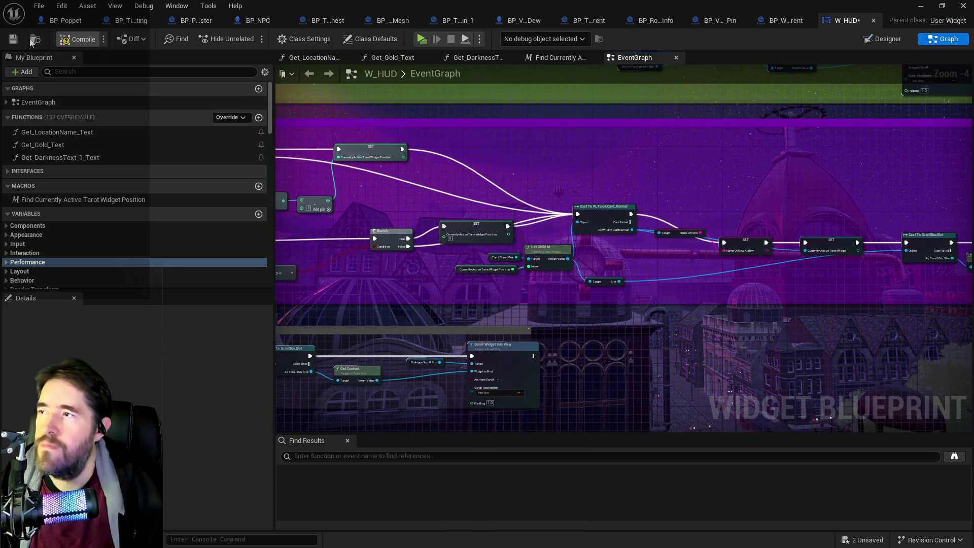
click(11, 40)
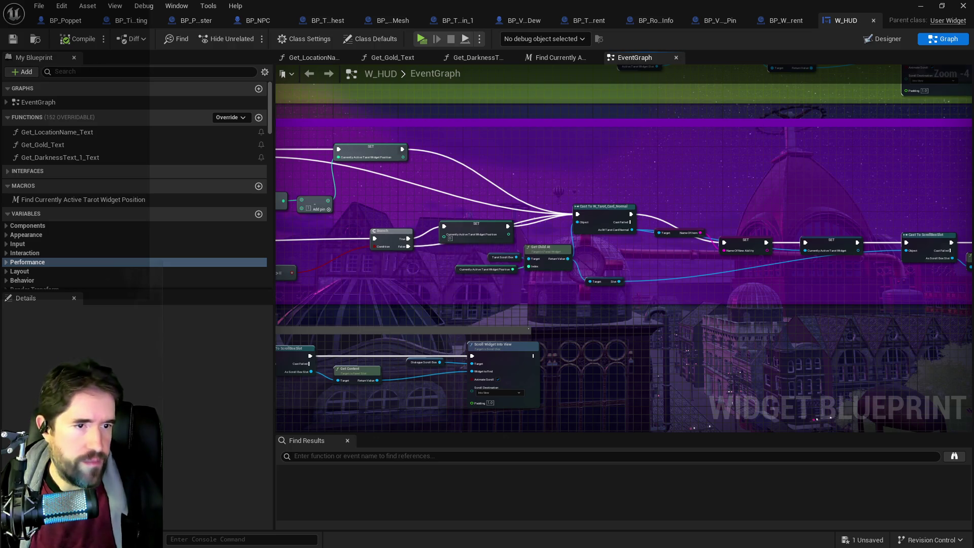
key(alt+Tab)
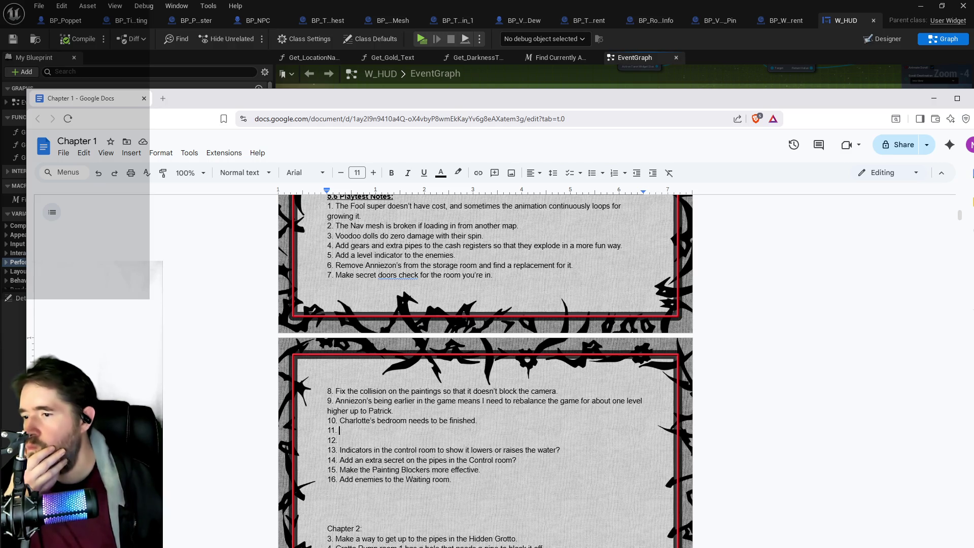
- Move the Painting Blockers and Waiting room notes from items 15–16 into empty items 11 and 12
mouse_move(480, 470)
mouse_down()
mouse_move(392, 460)
mouse_move(339, 470)
mouse_up()
key(ctrl+c)
key(BackSpace)
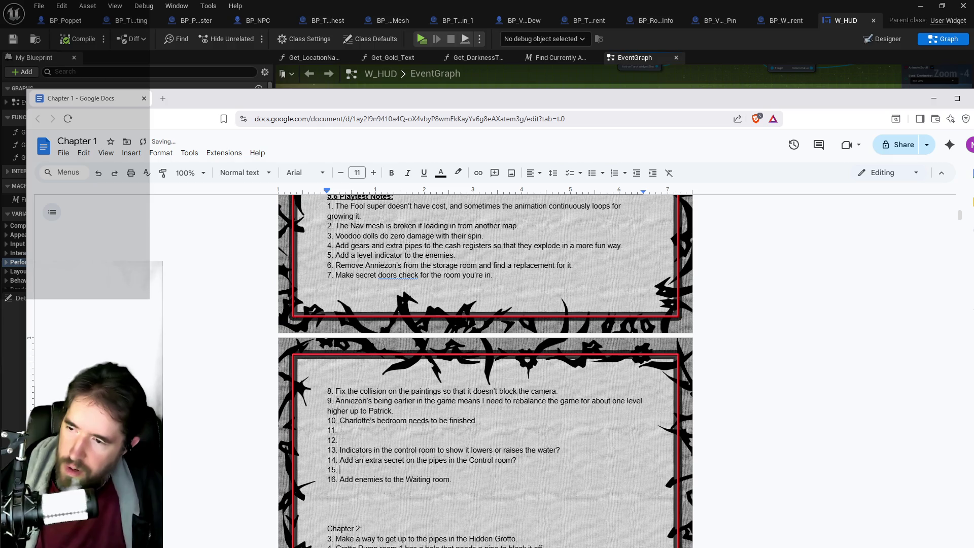
key(ctrl+v)
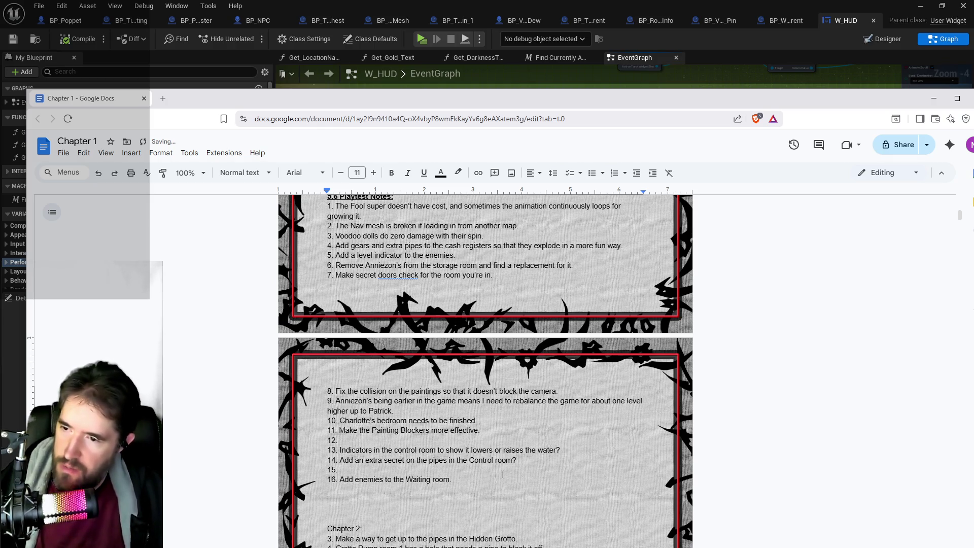
drag(454, 479, 339, 479)
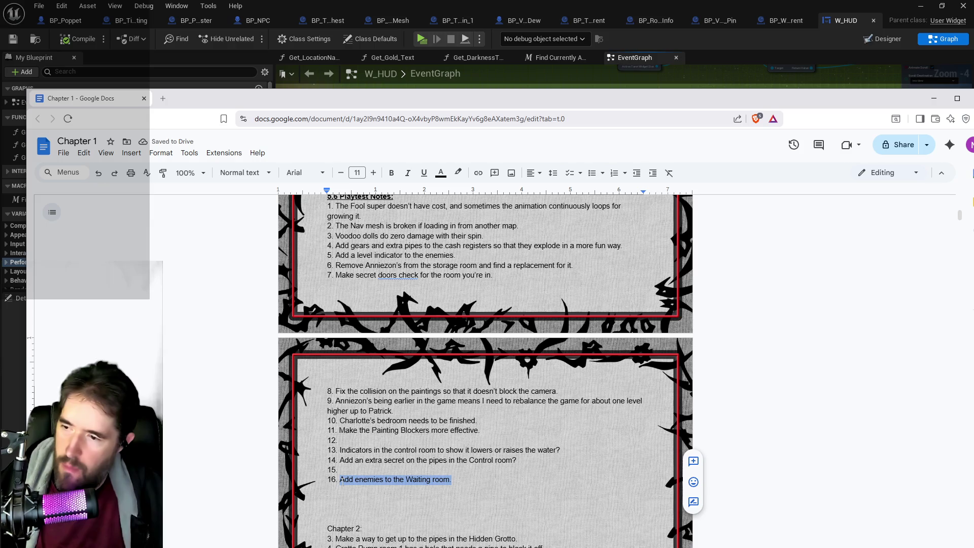
key(ctrl+x)
click(341, 440)
key(ctrl+v)
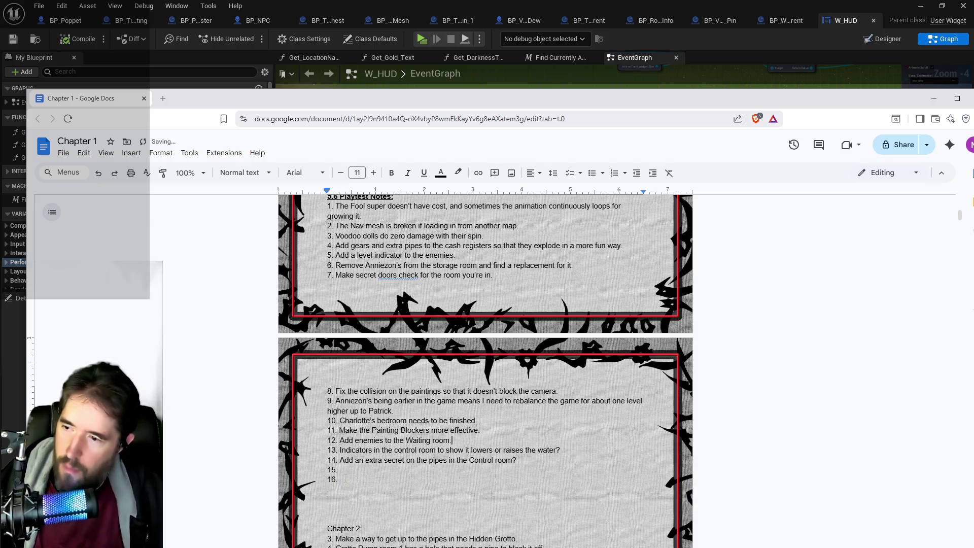
- Delete the empty items 15–16 and blank lines, and renumber Chapter 2's list as 1 and 2
drag(340, 480, 318, 473)
key(BackSpace)
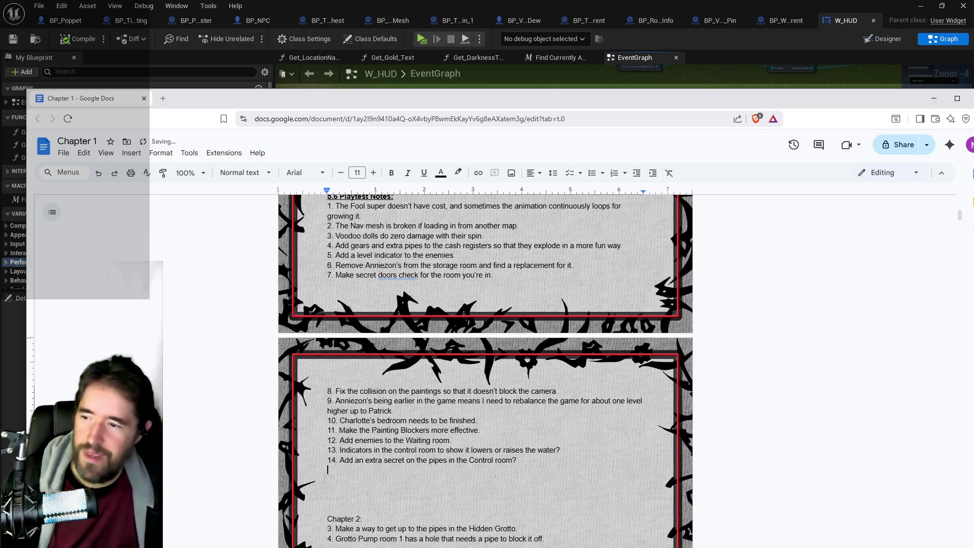
key(BackSpace)
key(BackSpace)
key(BackSpace)
click(331, 500)
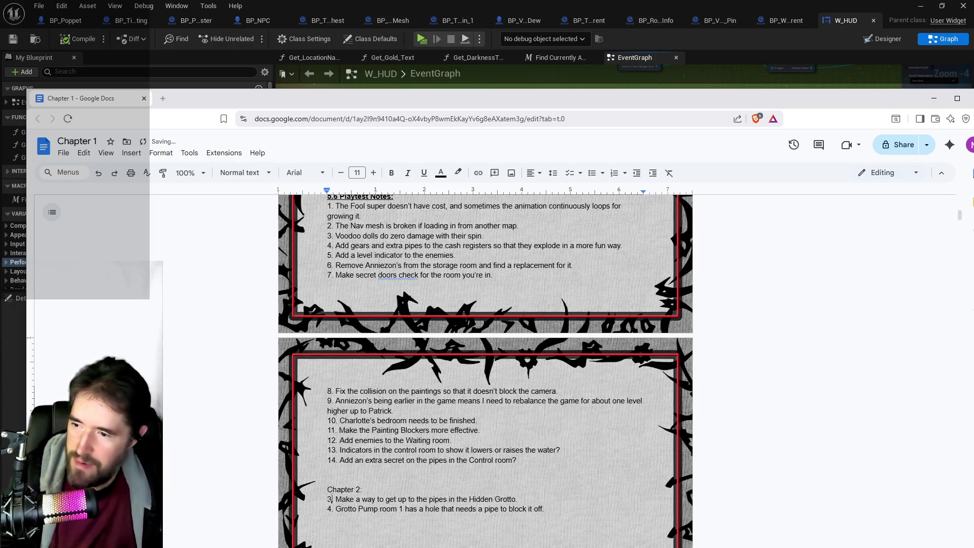
key(BackSpace)
text(1)
click(330, 509)
key(BackSpace)
text(2)
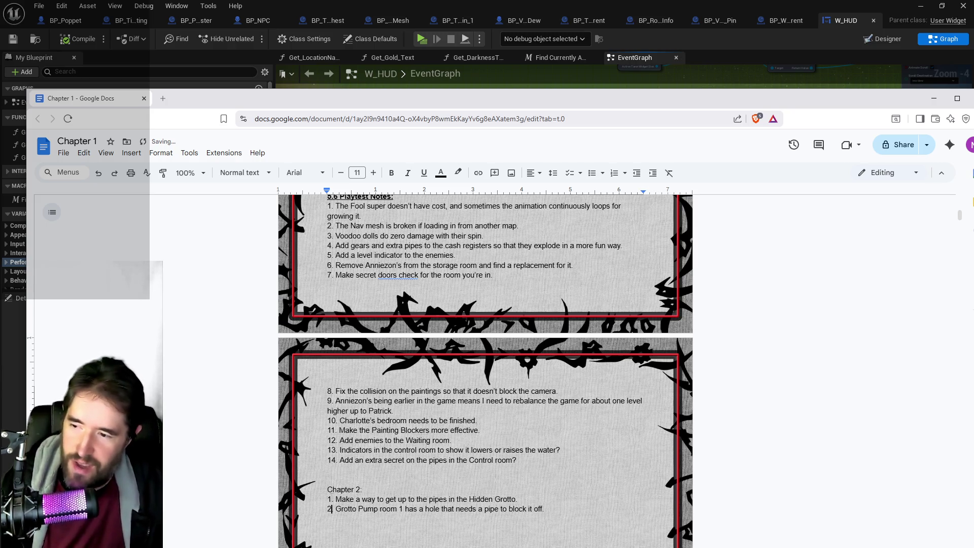
- Remove the extra blank line under item 14 and move the notes window aside to reveal Unreal
click(363, 479)
key(BackSpace)
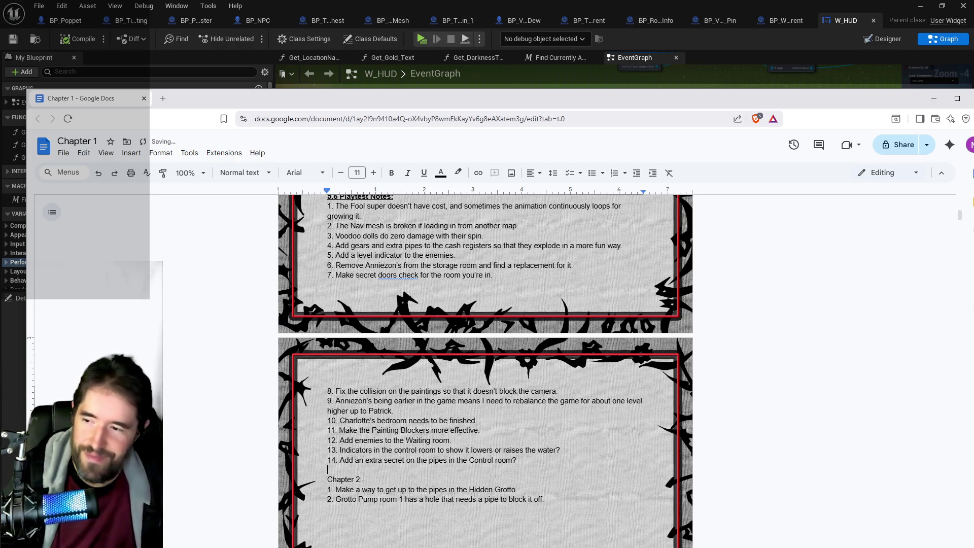
scroll(363, 477, up, 5)
scroll(364, 477, down, 3)
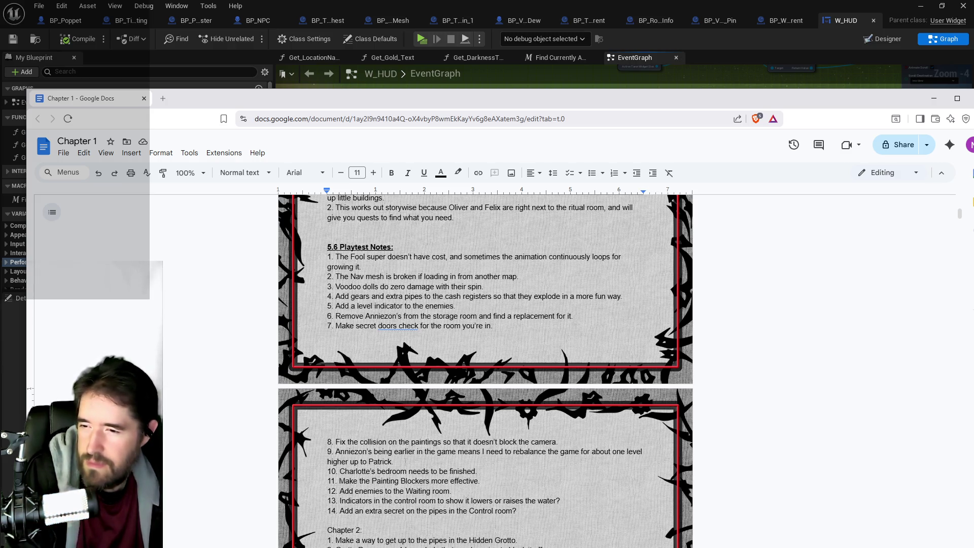
drag(573, 99, 973, 102)
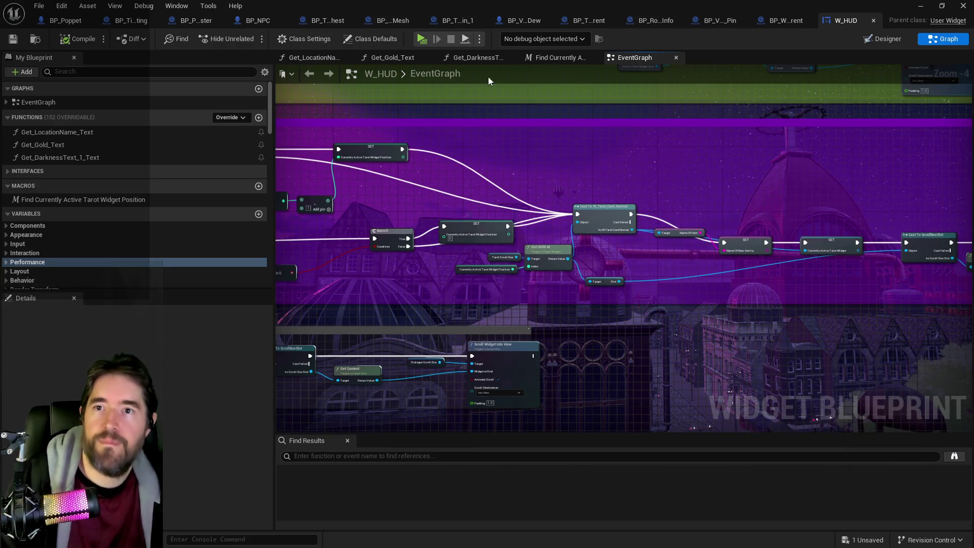
- Open BP_Tinkas_Painting's viewport and select the glass plane and Hex Plane components
click(118, 22)
click(174, 57)
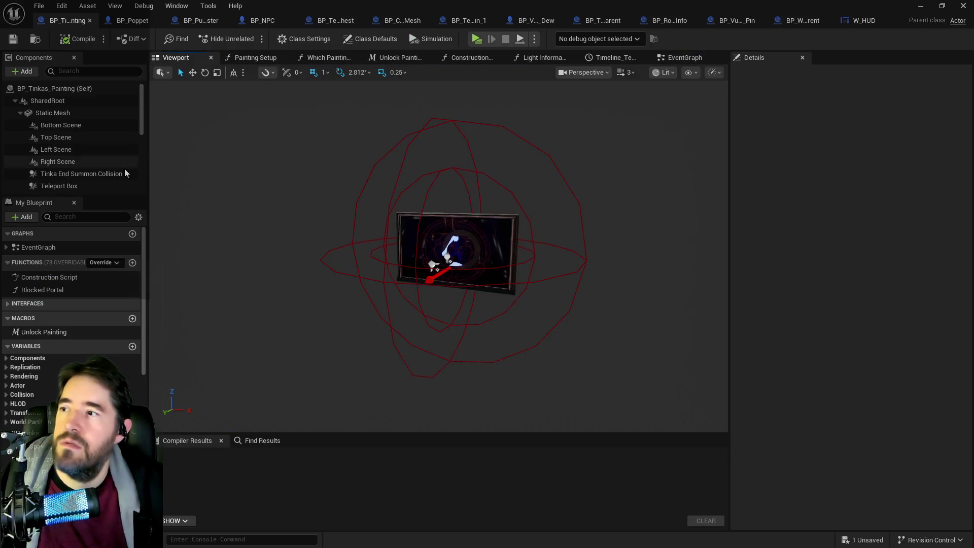
click(411, 233)
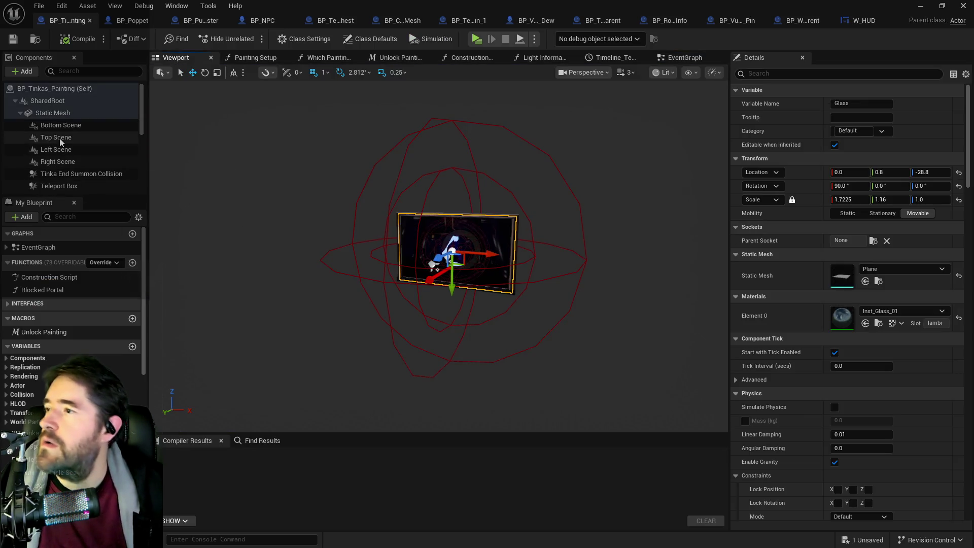
scroll(65, 161, down, 5)
scroll(66, 168, down, 4)
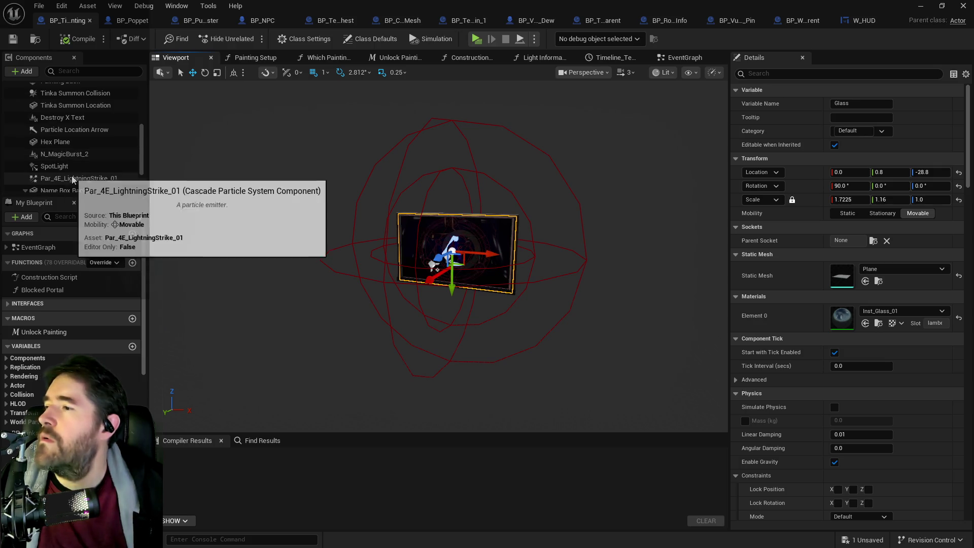
click(60, 144)
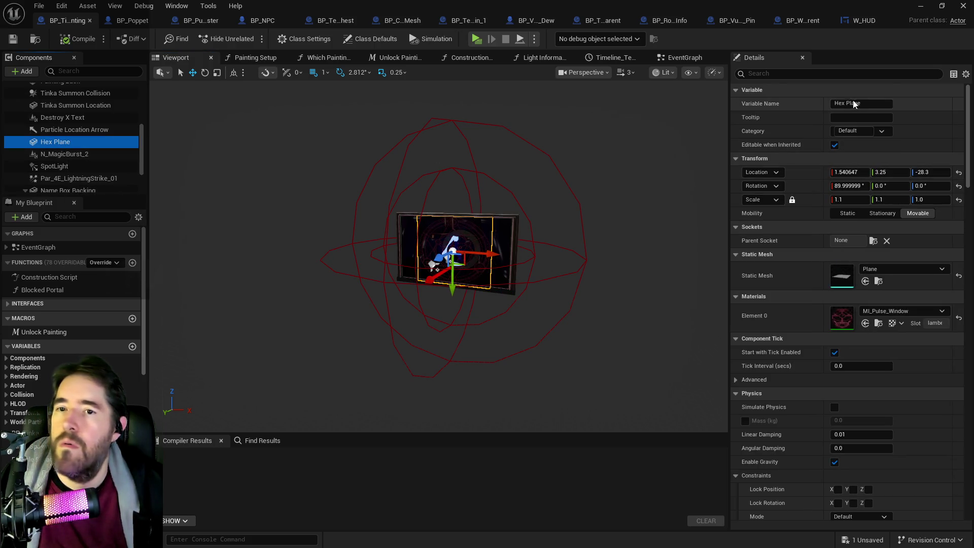
- Filter Details to collision and review Destroy X Text, Tinka Summon Location, Tinka Summon Collision and Painting Back
click(817, 74)
text(col)
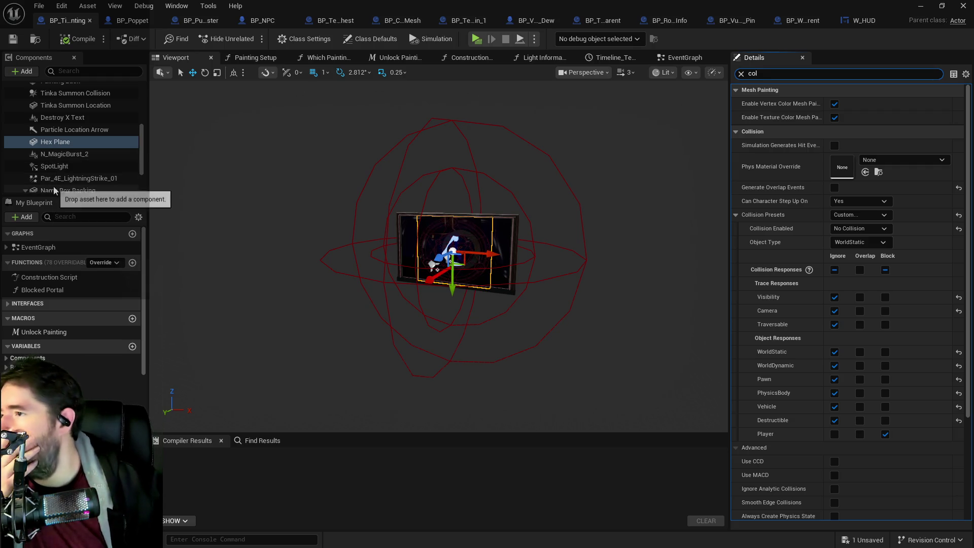
scroll(69, 141, up, 2)
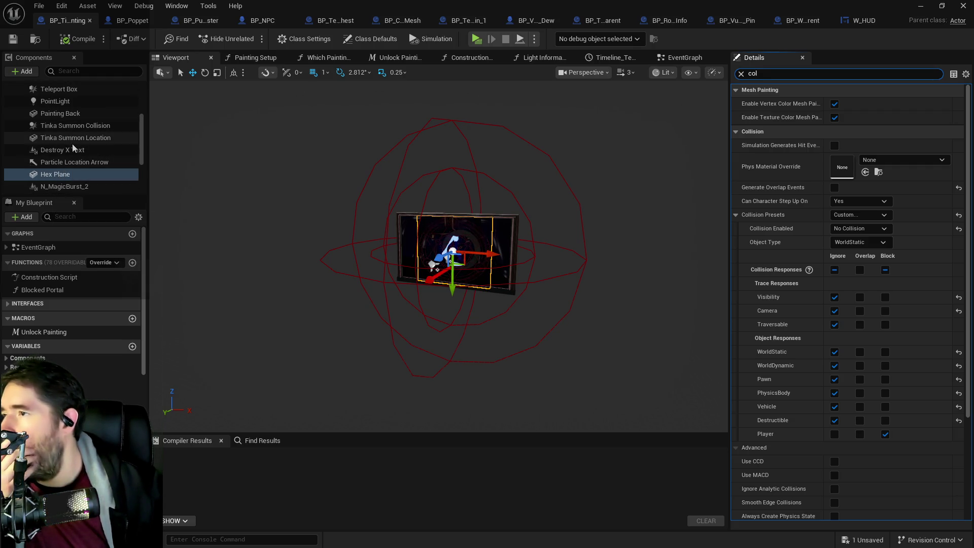
click(76, 150)
click(69, 136)
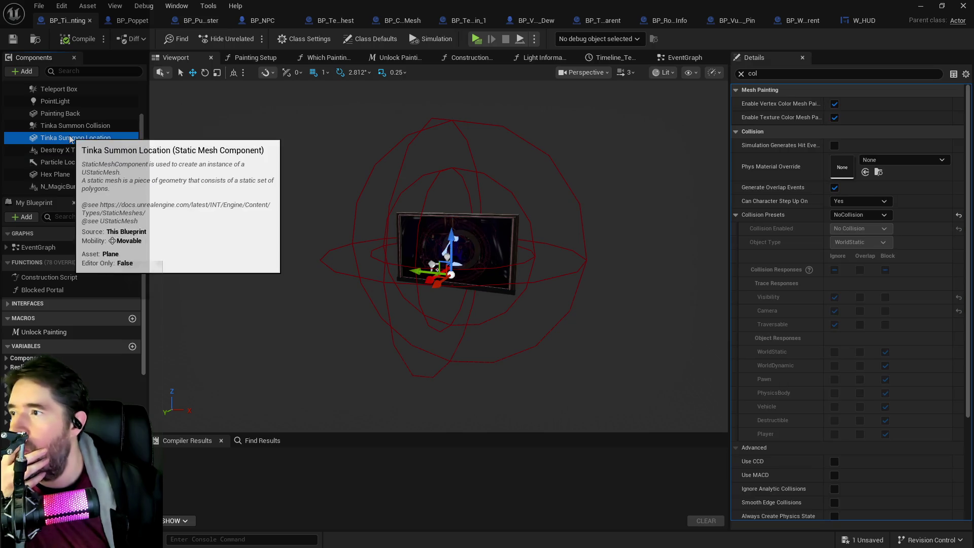
click(62, 127)
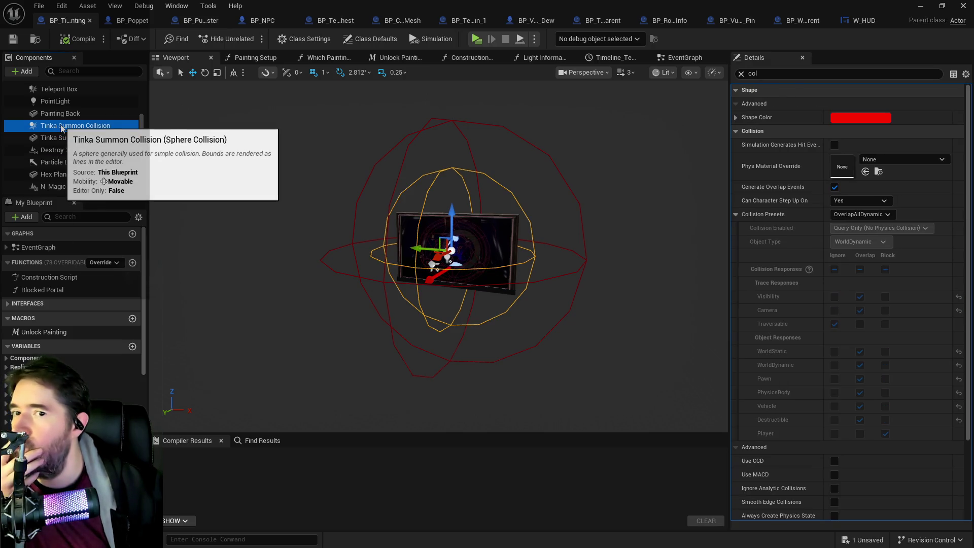
scroll(62, 134, up, 2)
click(64, 146)
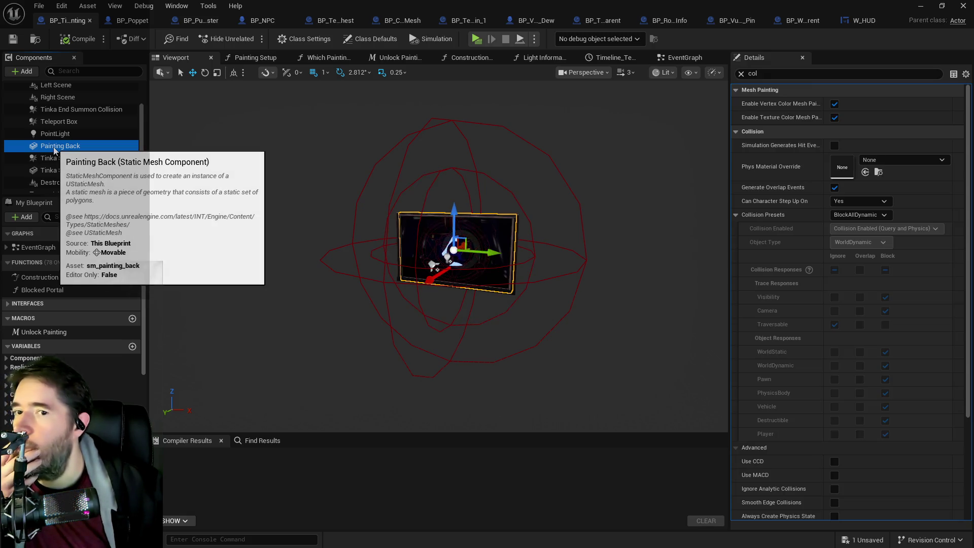
- Give Painting Back a custom collision preset that ignores visibility traces, then compile and save
click(869, 215)
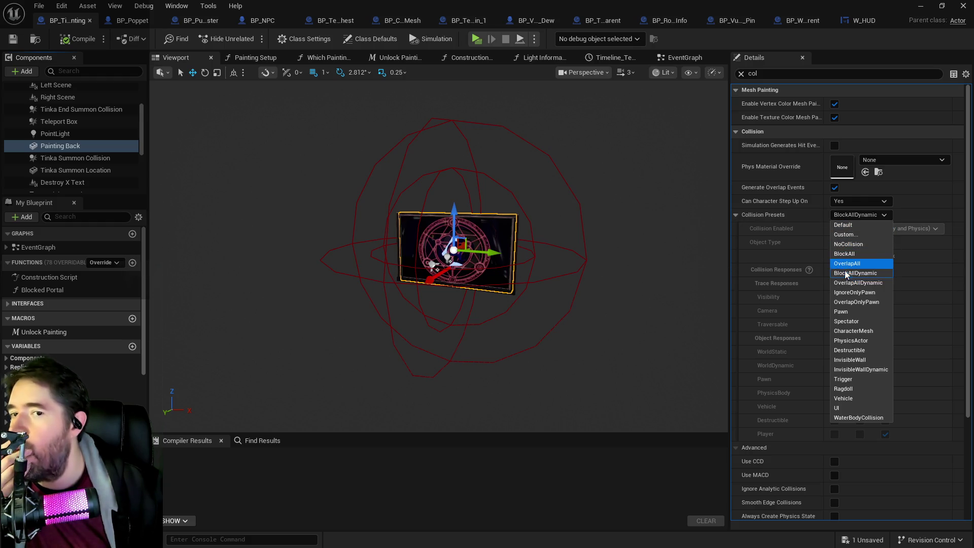
click(840, 233)
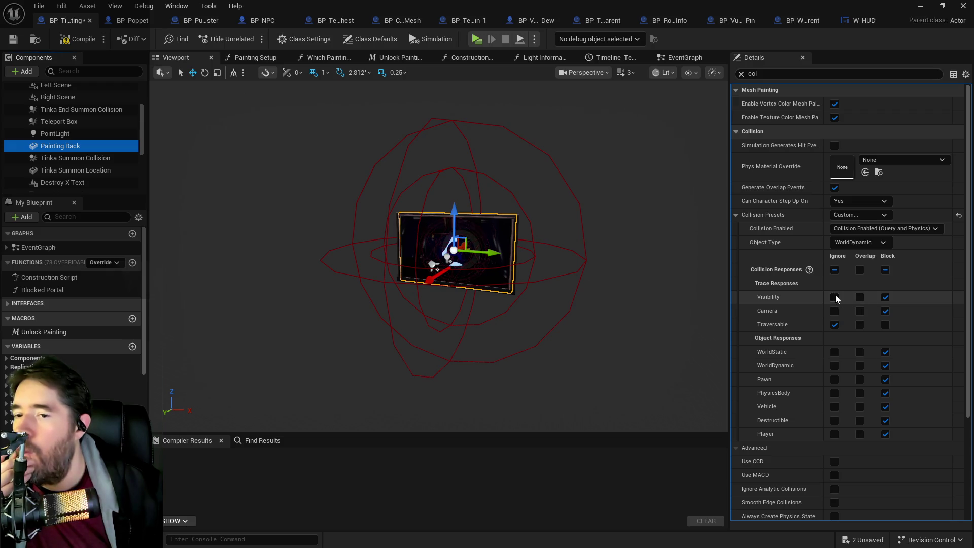
click(835, 297)
click(836, 296)
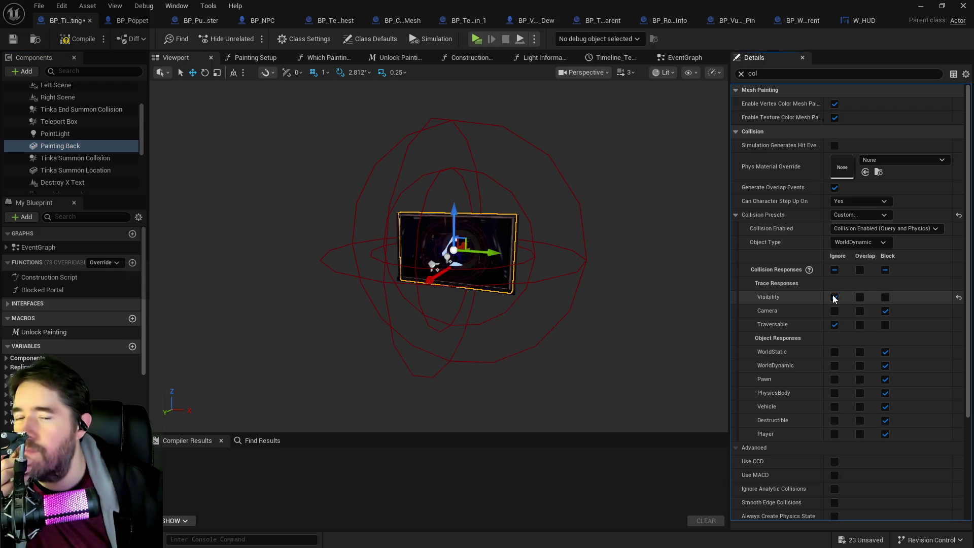
click(76, 41)
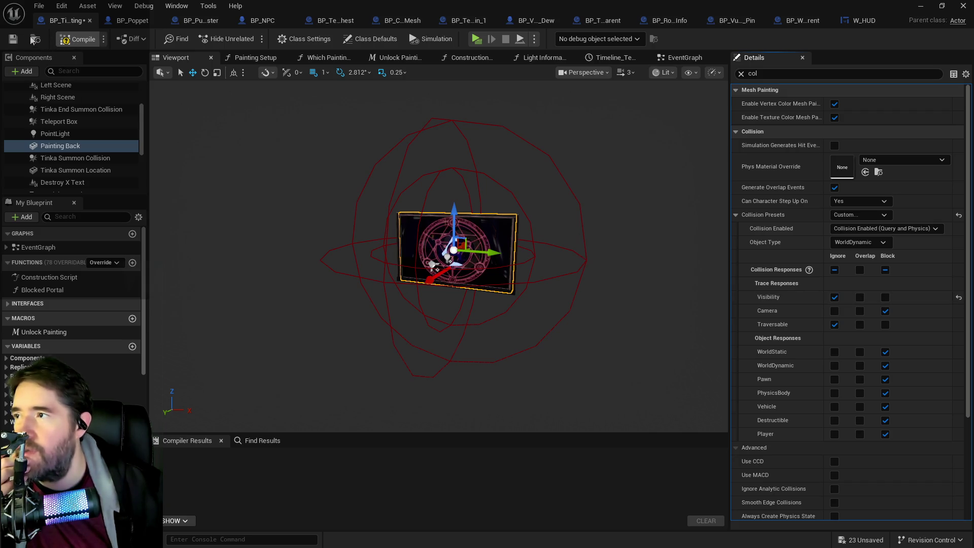
click(9, 41)
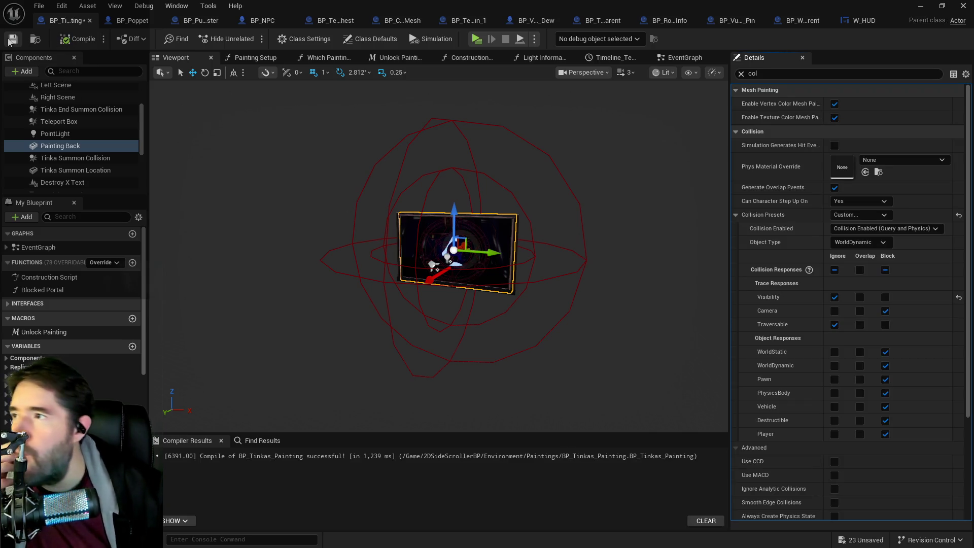
- Compare the PointLight, Teleport Box and Tinka End Summon Collision settings
click(56, 135)
click(58, 121)
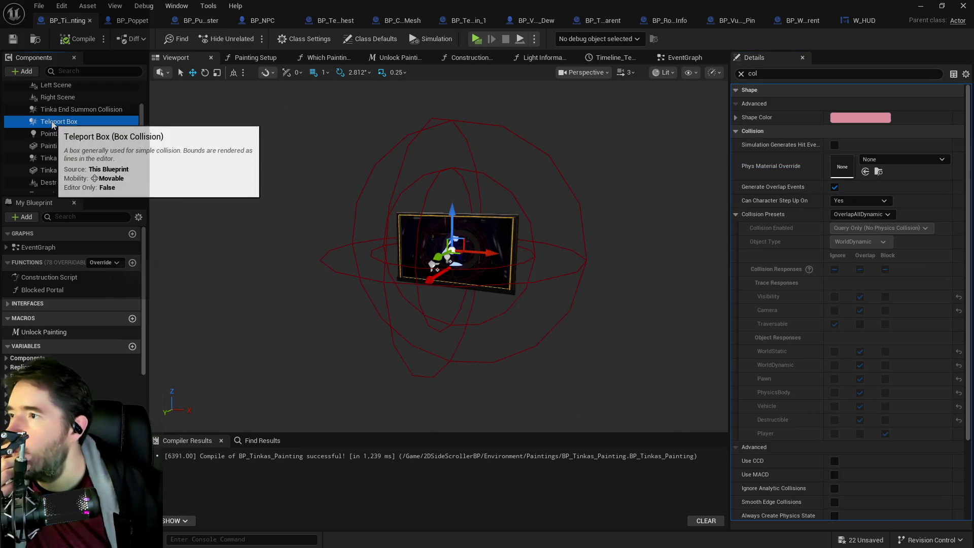
scroll(102, 163, up, 2)
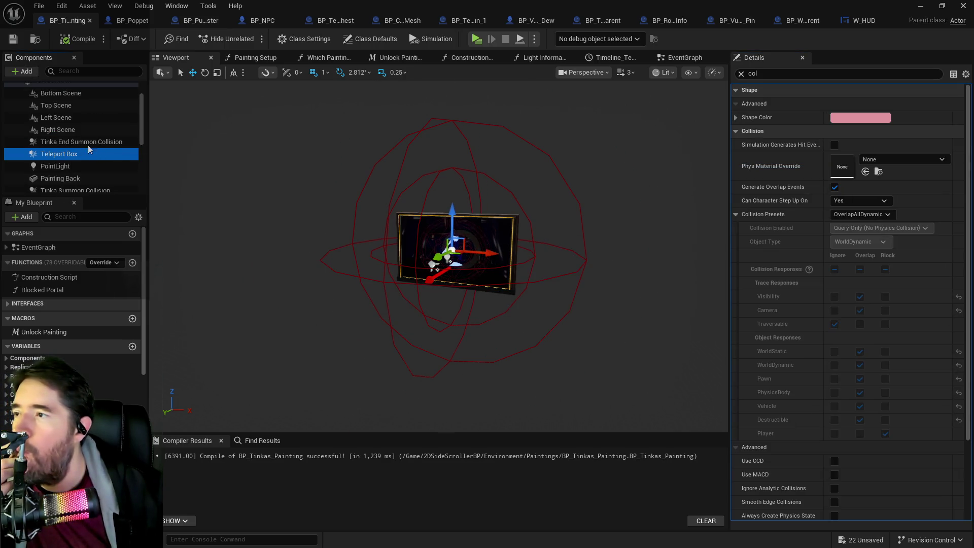
click(85, 147)
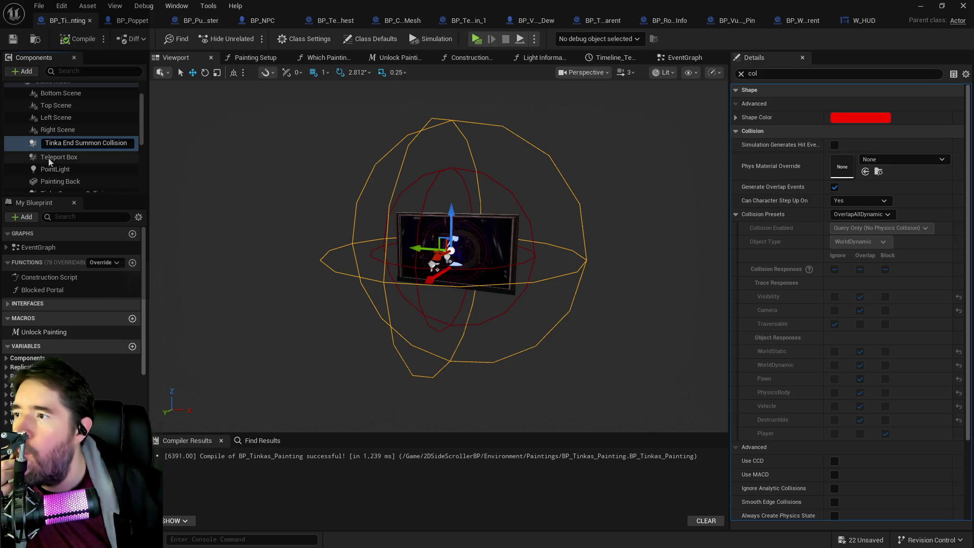
click(49, 158)
click(76, 142)
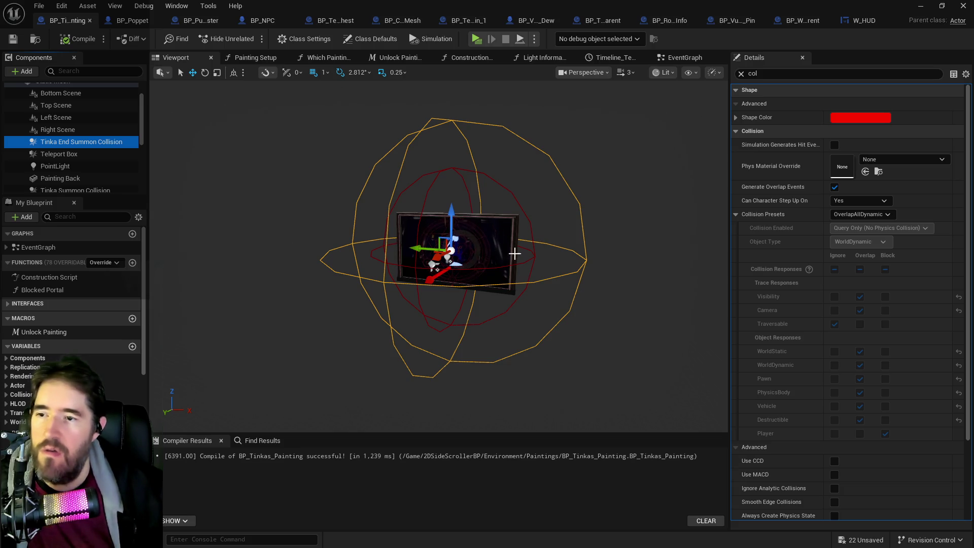
- Switch the painting Static Mesh's Camera response from Block to Overlap and save BP_Tinkas_Painting
click(64, 130)
scroll(65, 151, up, 3)
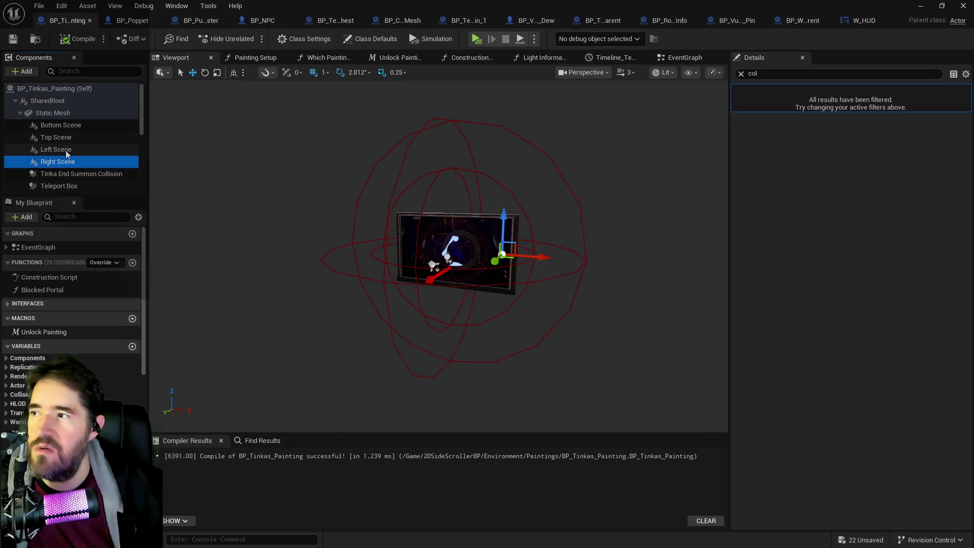
click(51, 112)
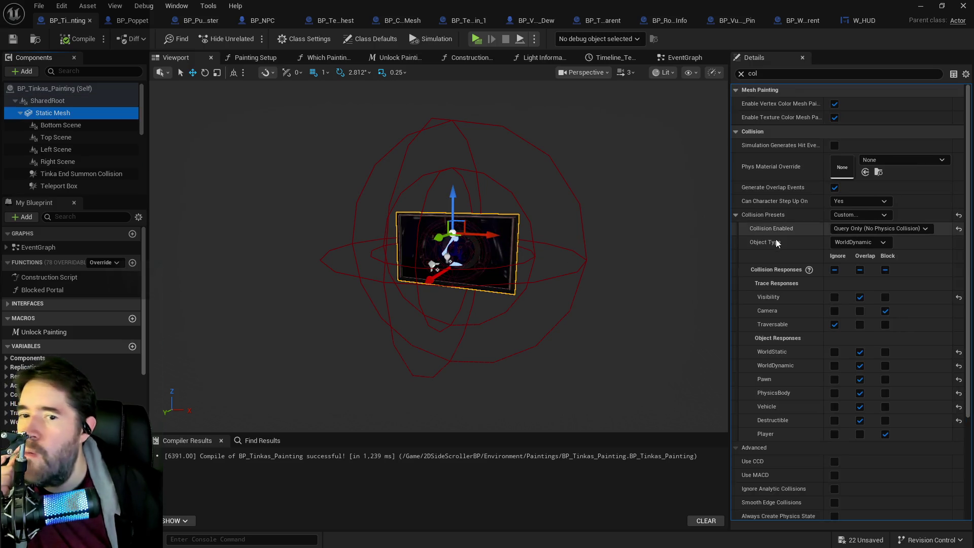
click(860, 311)
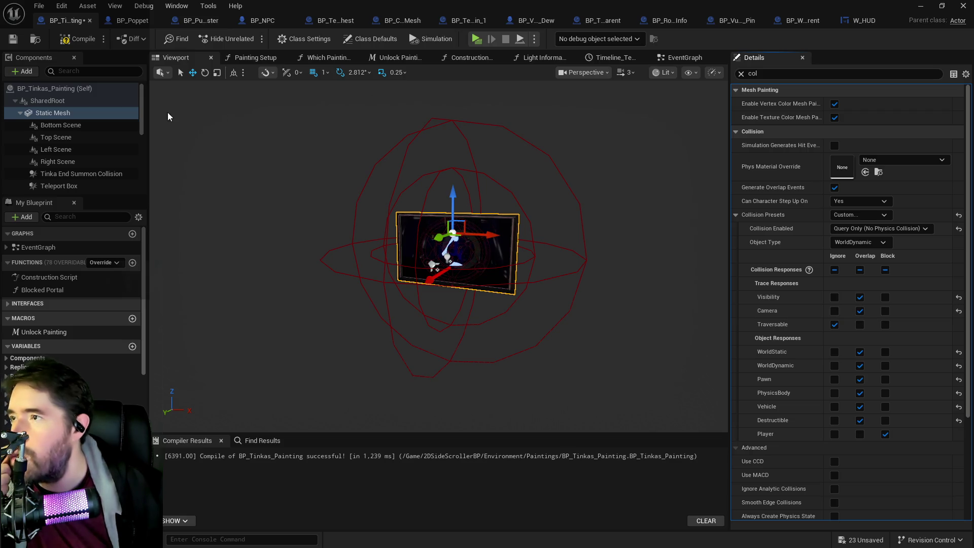
click(12, 40)
scroll(55, 134, down, 3)
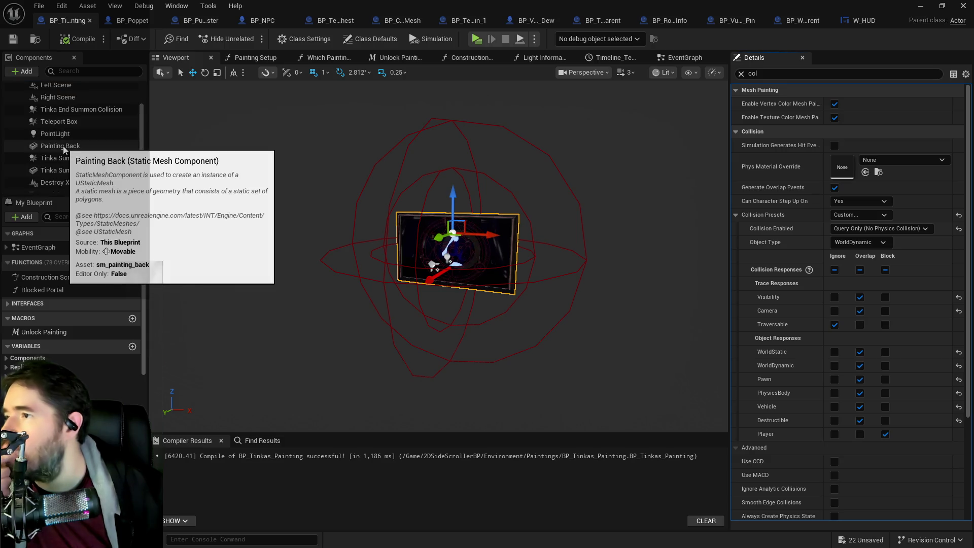
- Inspect collision on Painting Back, Glass, Image Plane and Name Box Backing in BP_Tinkas_Painting
scroll(61, 142, down, 2)
click(54, 98)
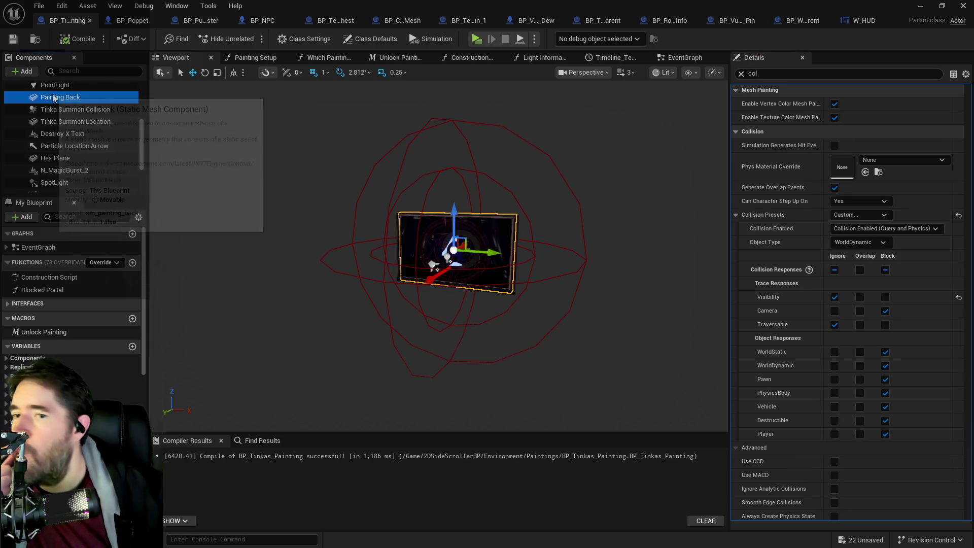
scroll(99, 176, down, 3)
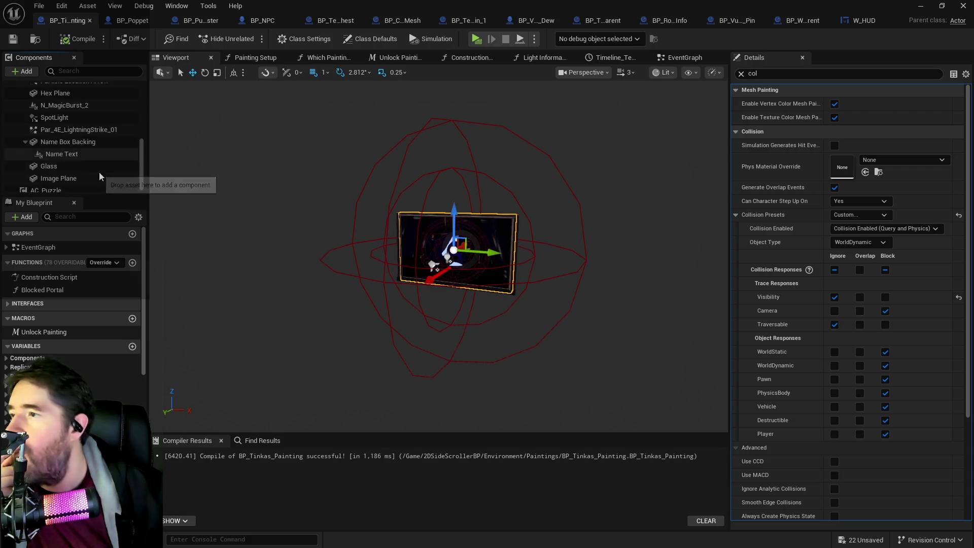
click(56, 167)
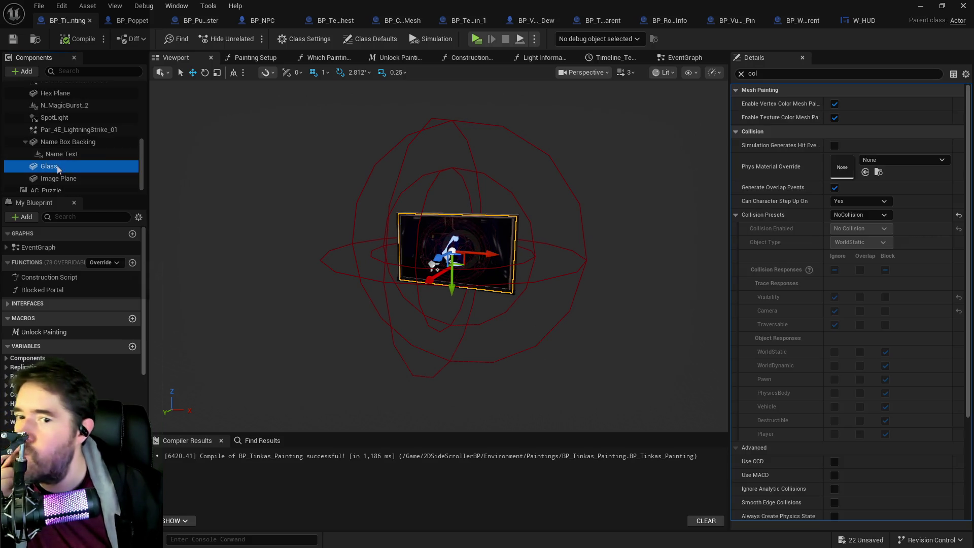
click(57, 178)
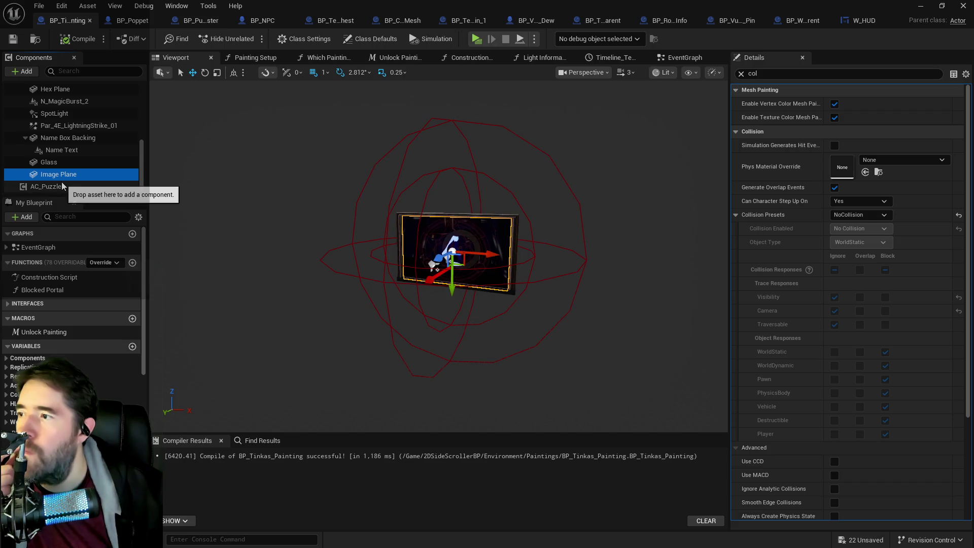
click(57, 139)
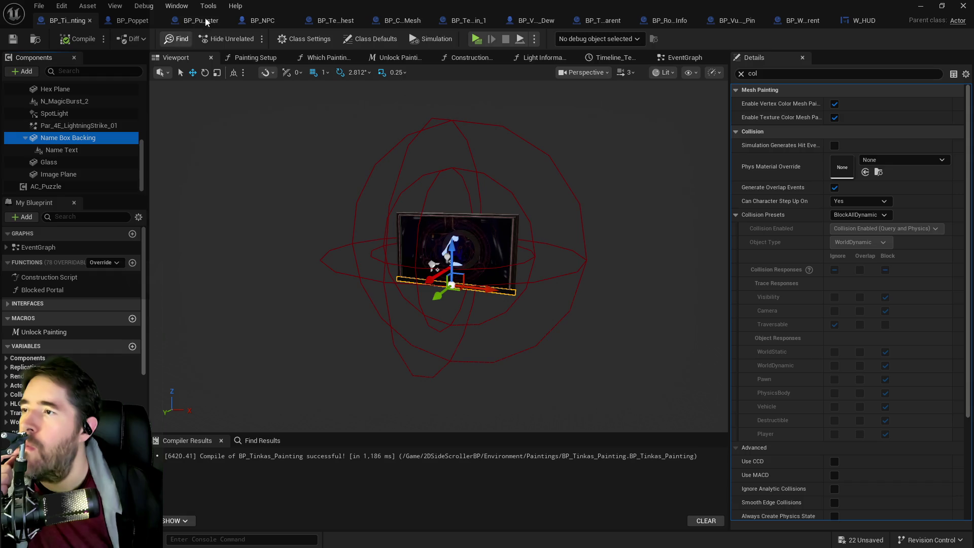
- Return to the level editor viewport, playtest in Standalone Game, then leave the preview
key(alt+Tab)
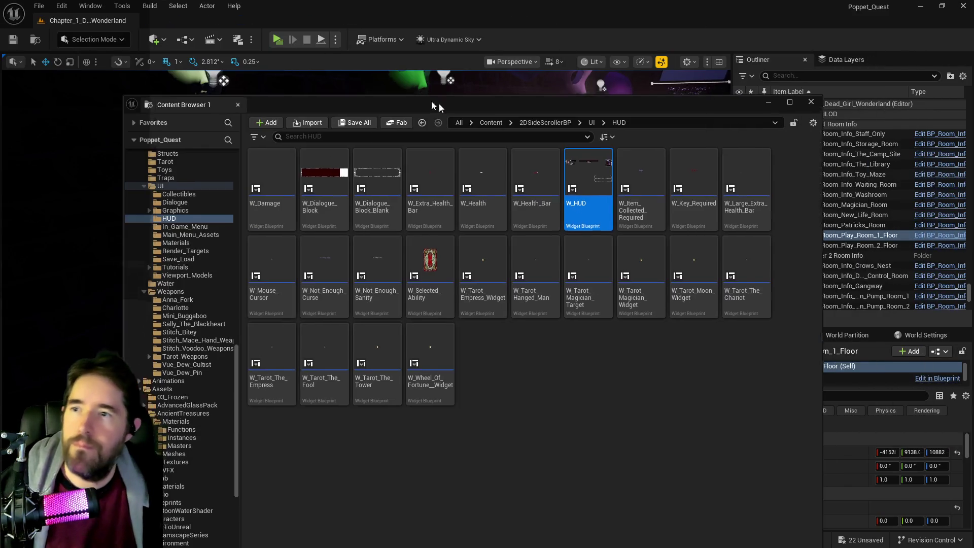
click(435, 86)
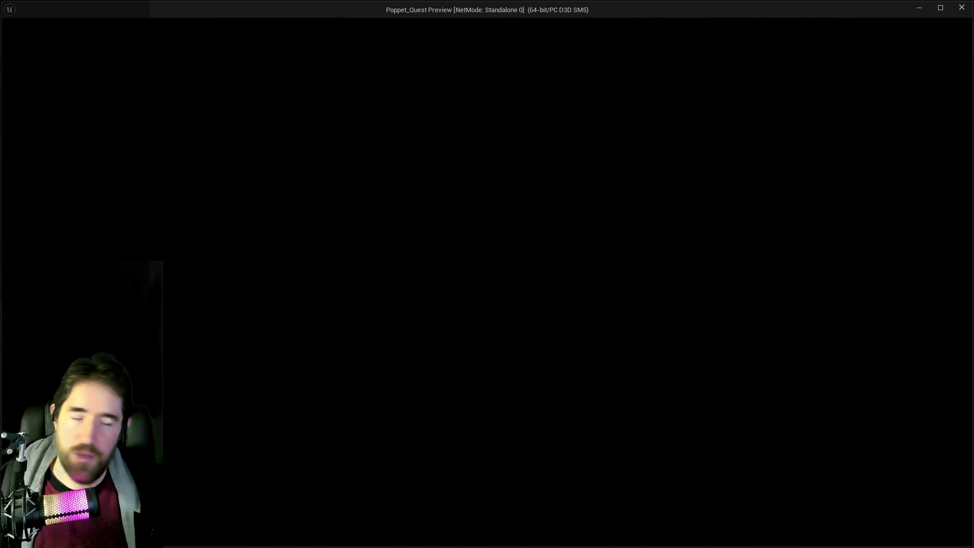
key(alt+Tab)
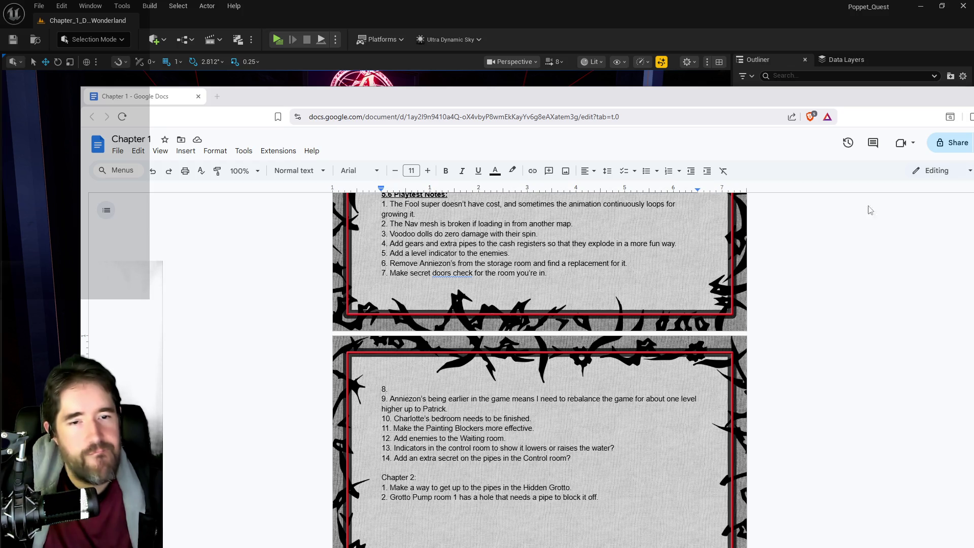
- Reposition the Chapter 1 playtest notes window, read the list, then return to Unreal Engine
mouse_move(646, 97)
mouse_down()
mouse_move(661, 120)
mouse_move(629, 103)
mouse_up()
key(alt+Tab)
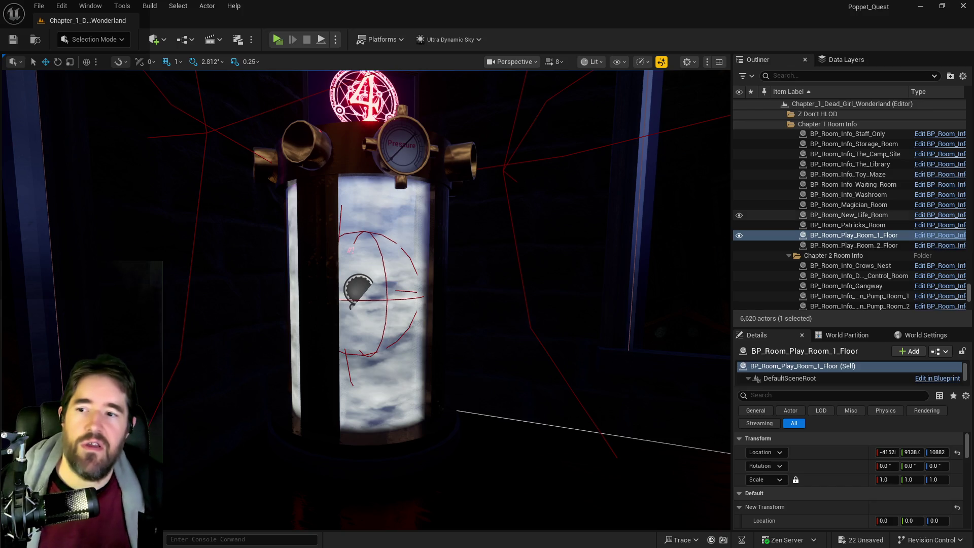
- Focus the viewport on BP_Room_Play_Room_1_Floor from the Outliner
double_click(854, 235)
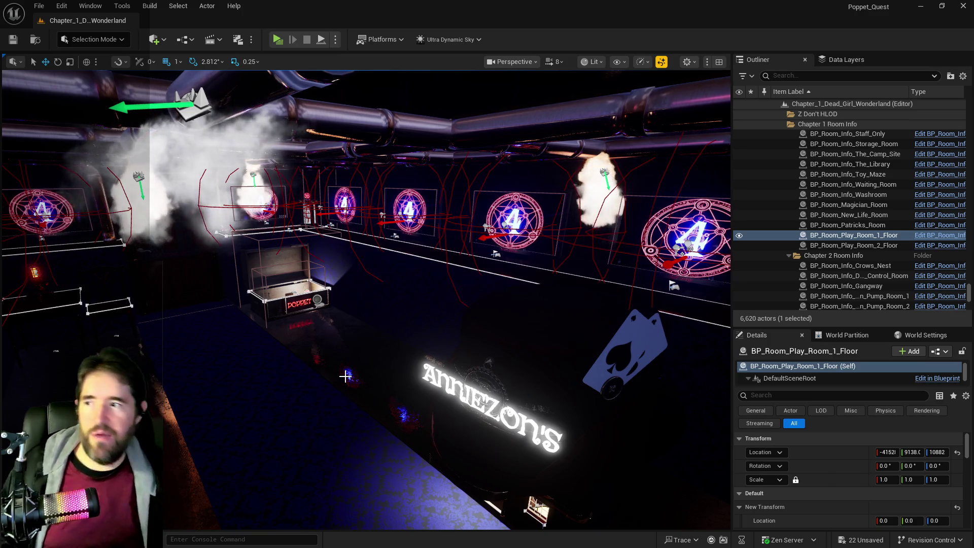
- Fly through the play room past the tables to the back wall and ANNIEZON'S sign
key(f)
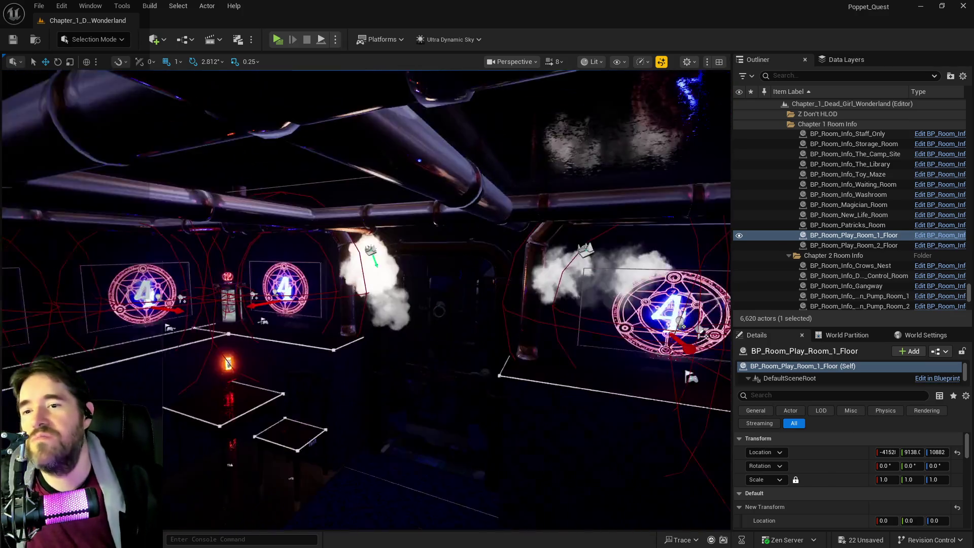
scroll(233, 347, down, 6)
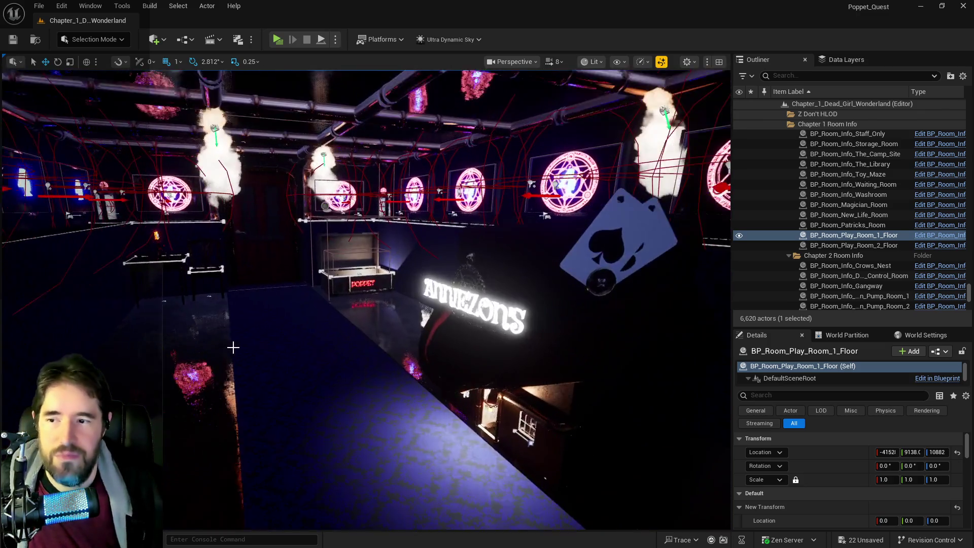
mouse_move(233, 347)
mouse_down()
mouse_move(271, 363)
mouse_move(431, 351)
mouse_move(441, 360)
mouse_move(297, 153)
mouse_up()
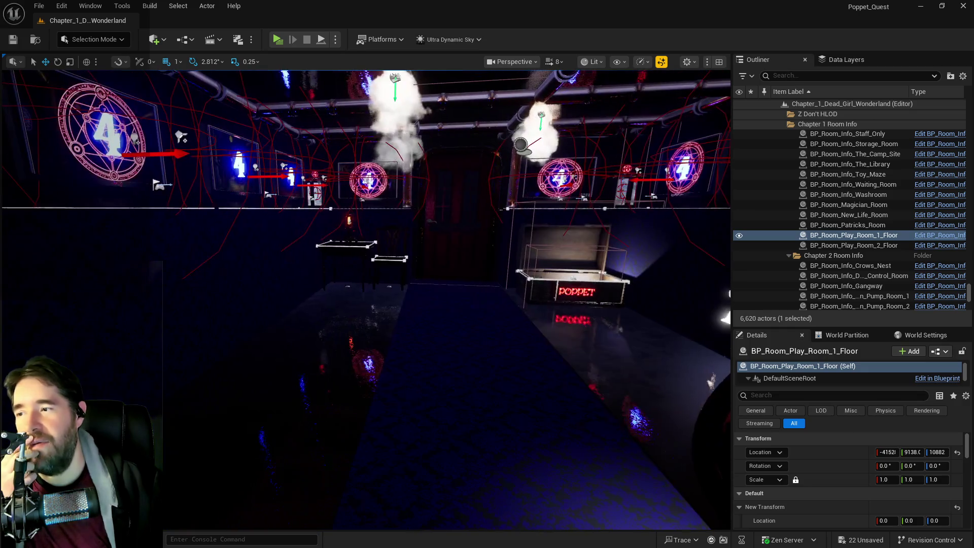
drag(347, 222, 347, 188)
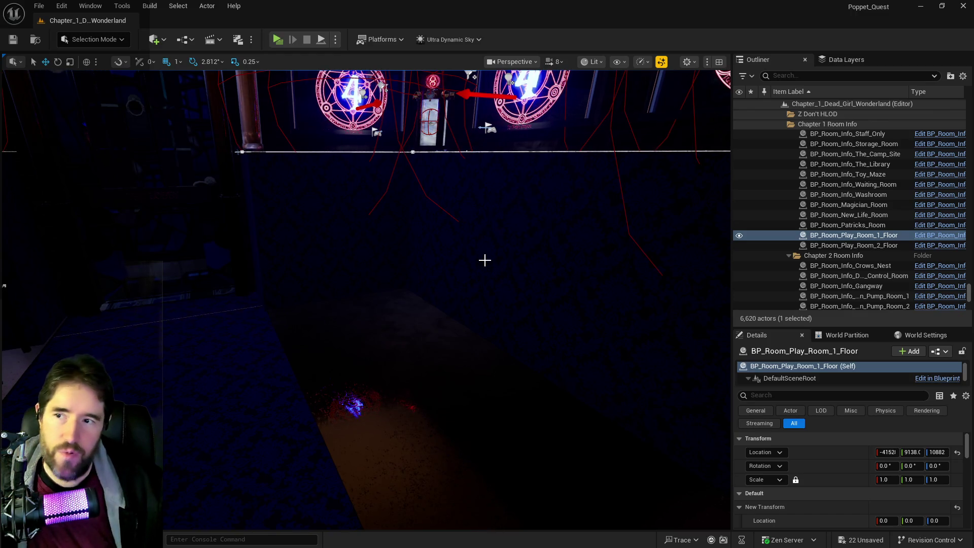
mouse_move(485, 261)
mouse_down()
mouse_move(485, 278)
mouse_move(496, 166)
mouse_up()
mouse_move(711, 352)
mouse_down()
mouse_move(711, 525)
mouse_move(680, 457)
mouse_move(496, 330)
mouse_up()
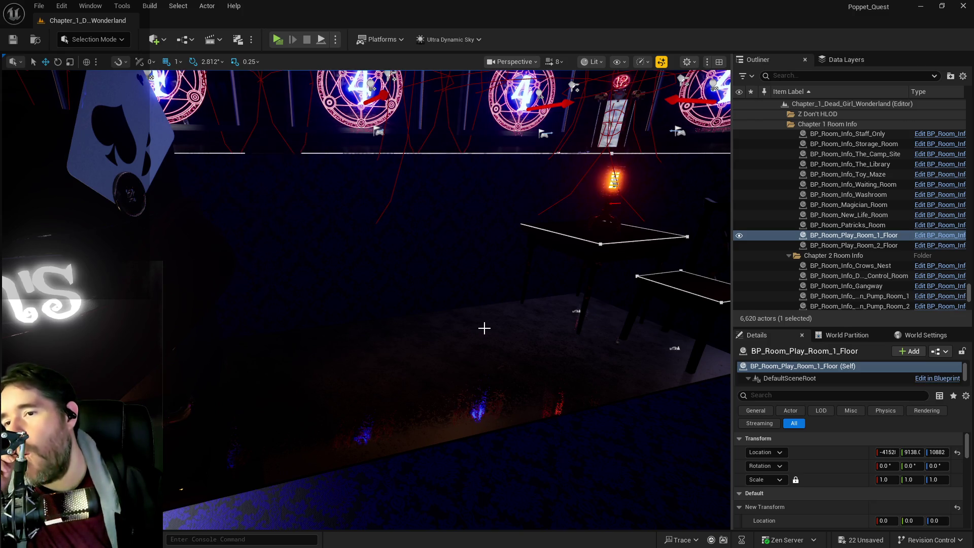
- Fly low over the blue carpeted floor toward the POPPET chest and ANNIEZON'S shop
scroll(484, 328, down, 5)
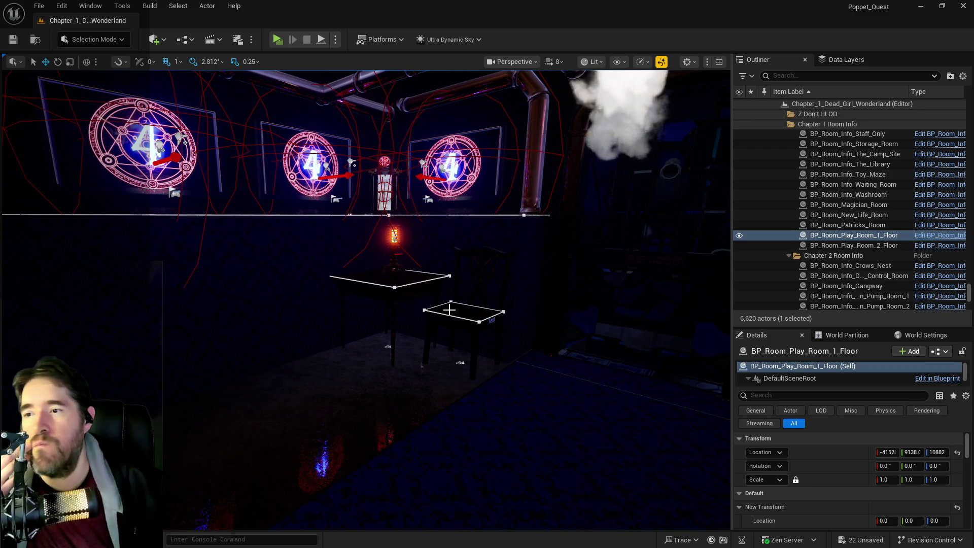
drag(254, 235, 376, 208)
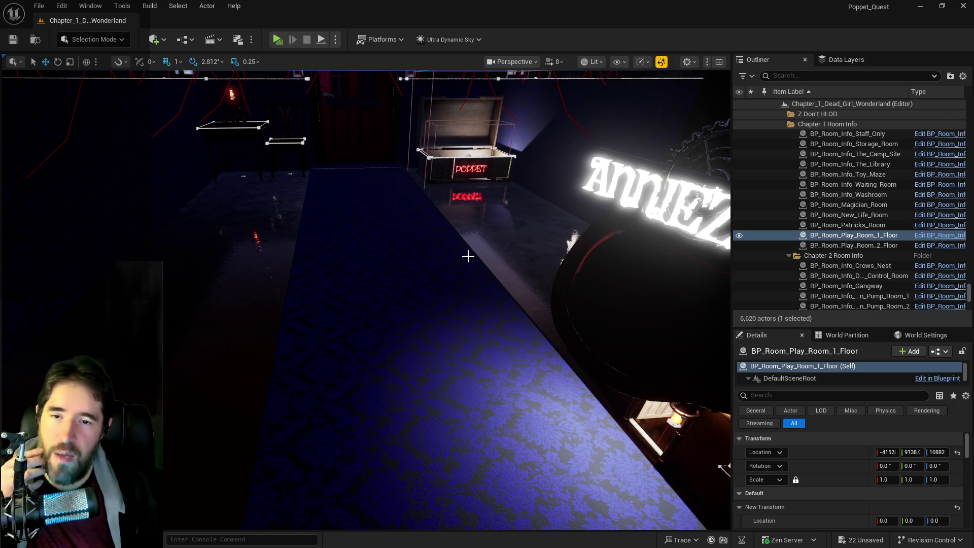
drag(513, 329, 354, 275)
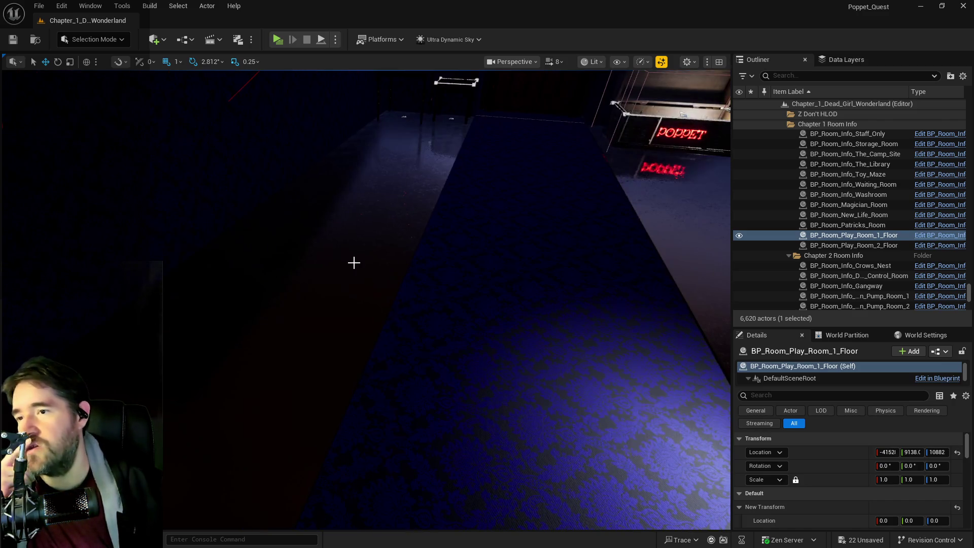
key(f)
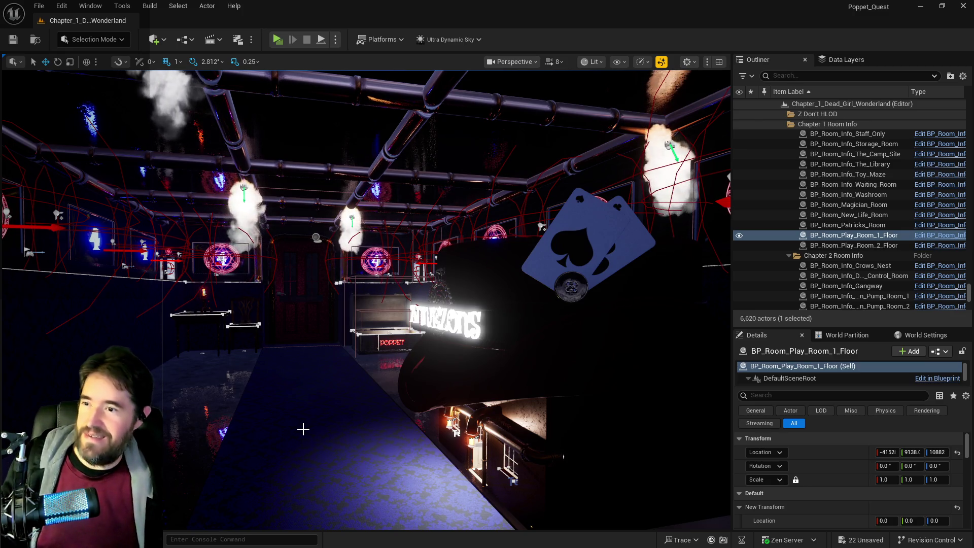
mouse_move(385, 450)
mouse_down()
mouse_move(426, 408)
mouse_move(446, 338)
mouse_up()
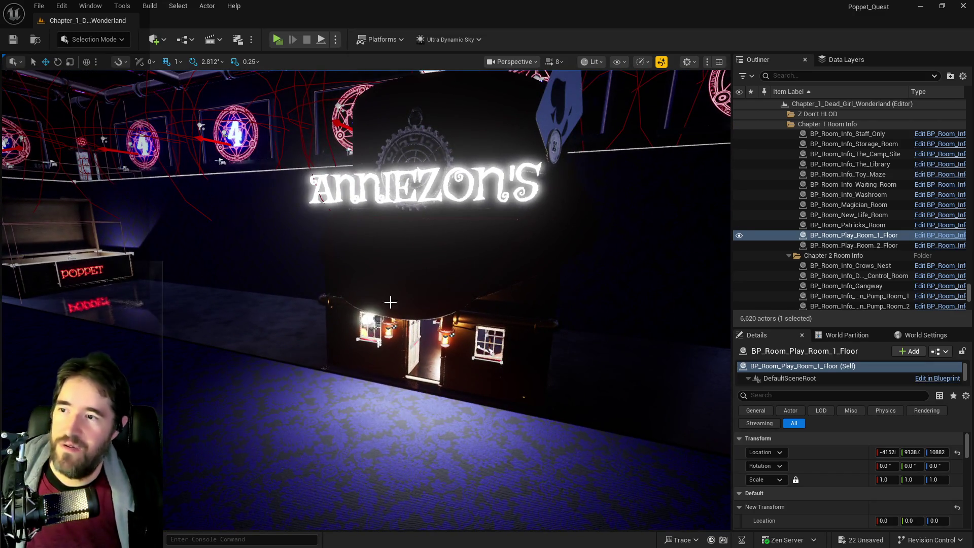
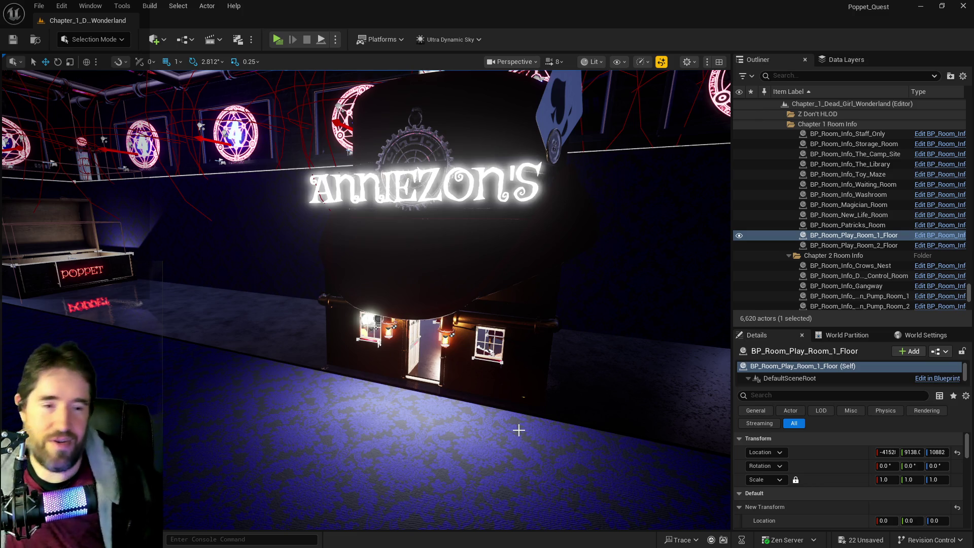
- Fly through the water-floor room, then bring the BP_Tinkas_Painting Blueprint editor over the level, maximized
drag(365, 299, 366, 182)
drag(520, 374, 621, 311)
mouse_move(954, 175)
mouse_down()
mouse_move(688, 185)
mouse_move(408, 166)
mouse_up()
double_click(408, 166)
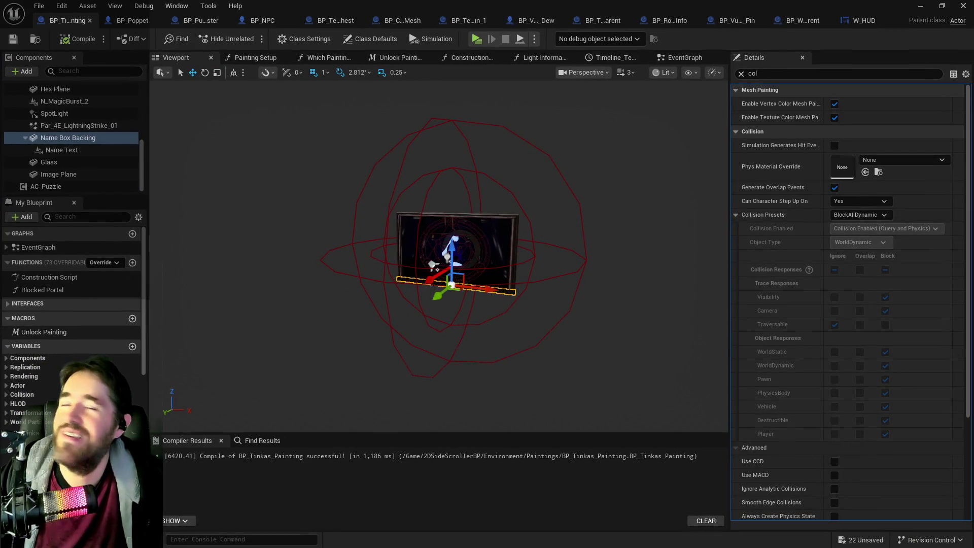
- Close the BP_Tinkas_Painting Blueprint and switch to the browser showing X analytics
key(ctrl+w)
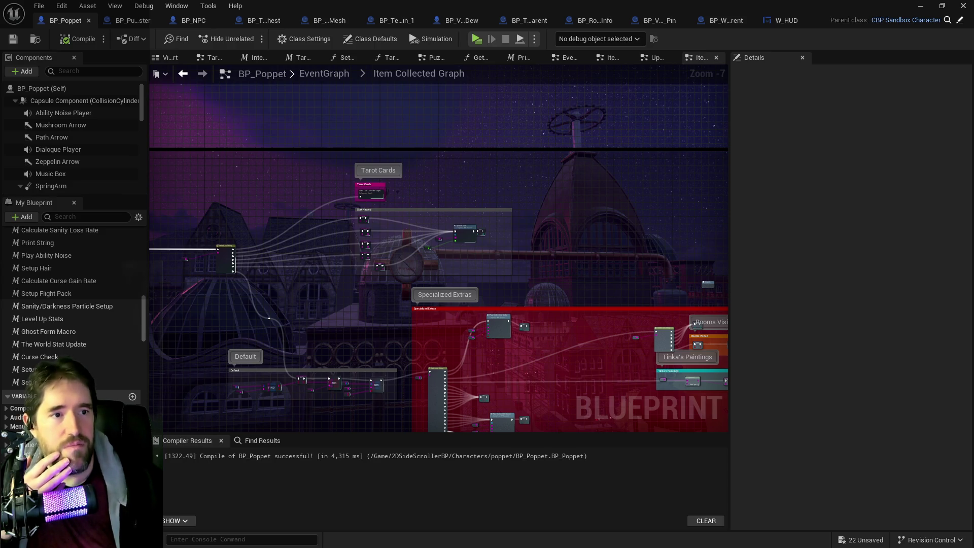
key(alt+Tab)
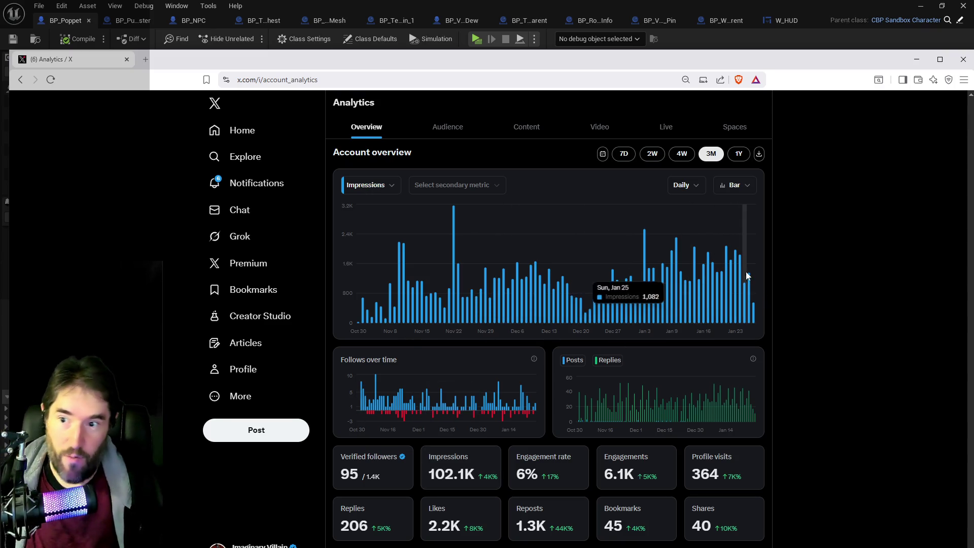
- Review the X account analytics and open the notifications list
mouse_move(455, 275)
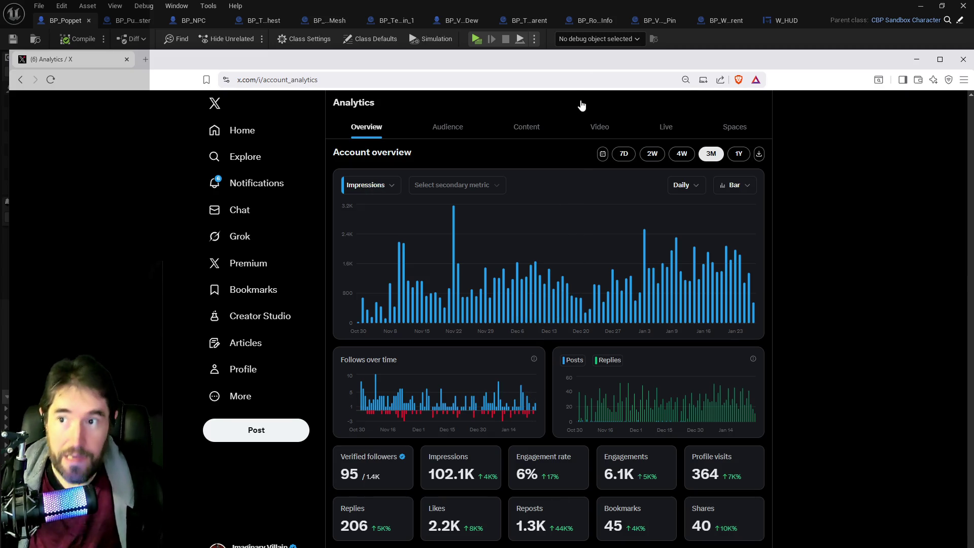
drag(598, 59, 598, 40)
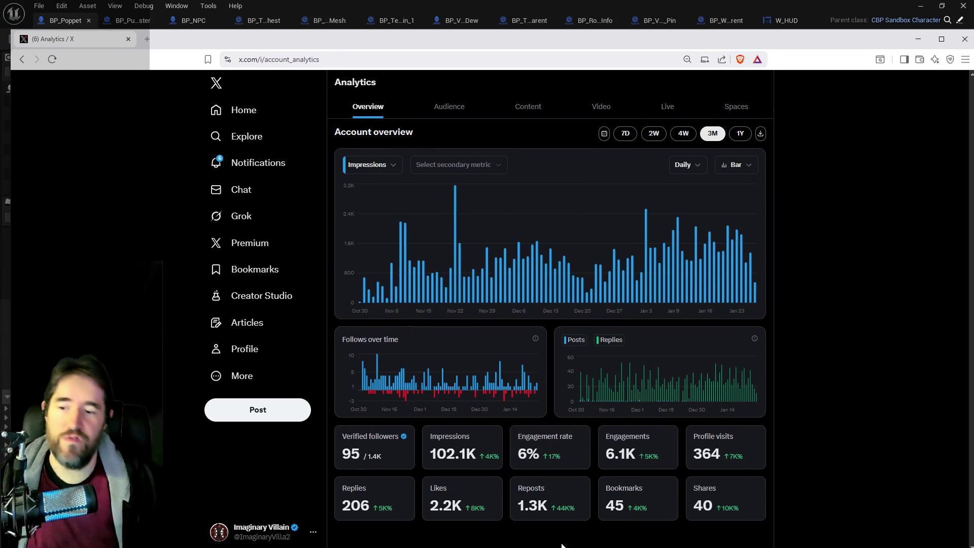
click(279, 169)
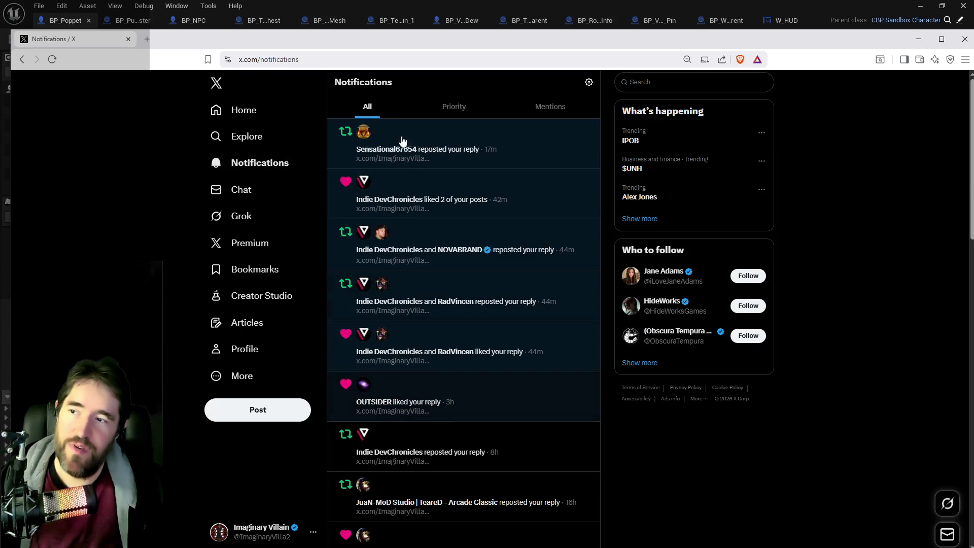
- Move the browser off-screen and bring the Chapter 1 playtest notes document into view
mouse_move(413, 47)
mouse_down()
mouse_move(448, 64)
mouse_move(973, 66)
mouse_up()
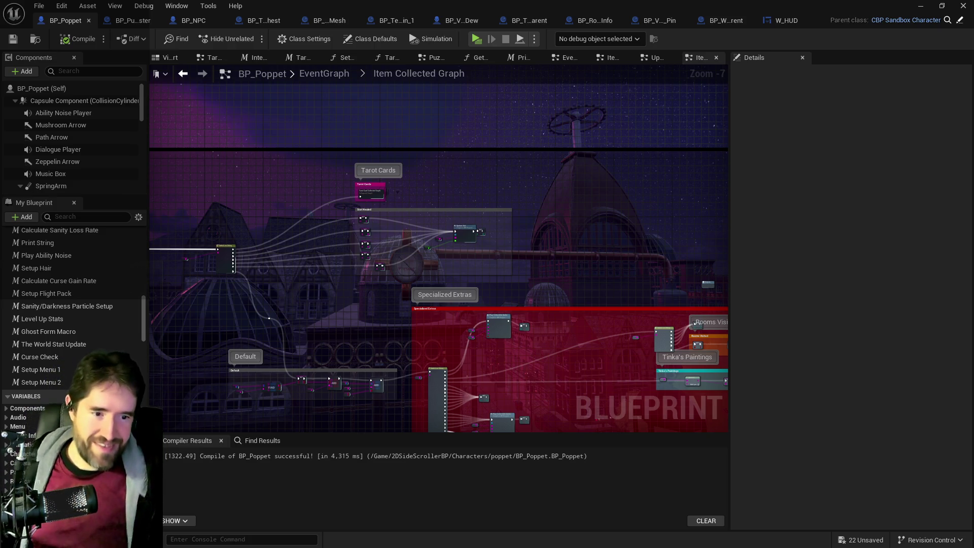
mouse_move(973, 66)
mouse_down()
mouse_move(729, 102)
mouse_move(650, 54)
mouse_up()
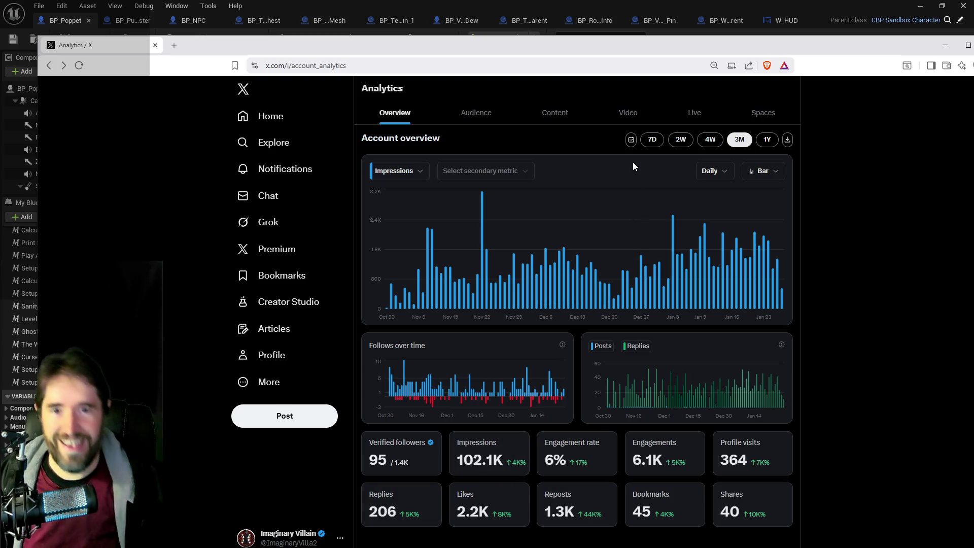
drag(623, 44, 973, 83)
key(alt+Tab)
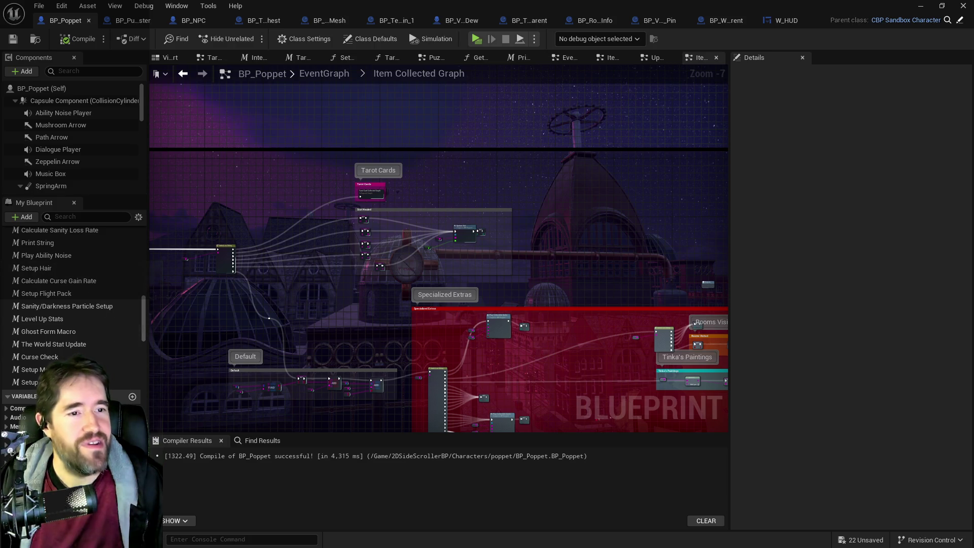
mouse_move(973, 94)
mouse_down()
mouse_move(641, 92)
mouse_move(613, 78)
mouse_up()
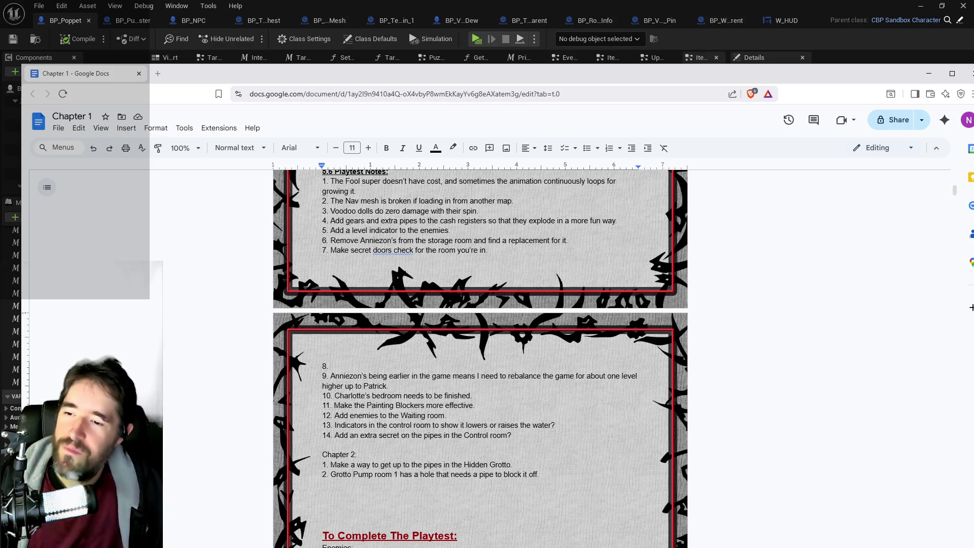
- Highlight playtest notes 13 and 14 in the Chapter 1 document
double_click(545, 425)
click(512, 435)
mouse_move(512, 436)
mouse_down()
mouse_move(335, 425)
mouse_move(348, 435)
mouse_move(362, 425)
mouse_up()
- Highlight note 7, 'Make secret doors check for the room you're in.', then return to Unreal
scroll(480, 355, up, 2)
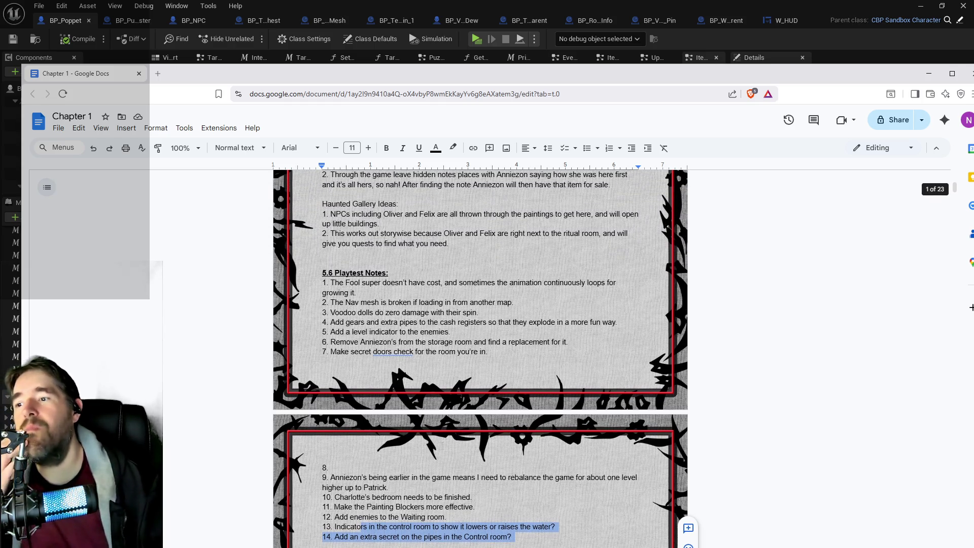
scroll(480, 355, down, 1)
scroll(528, 339, down, 1)
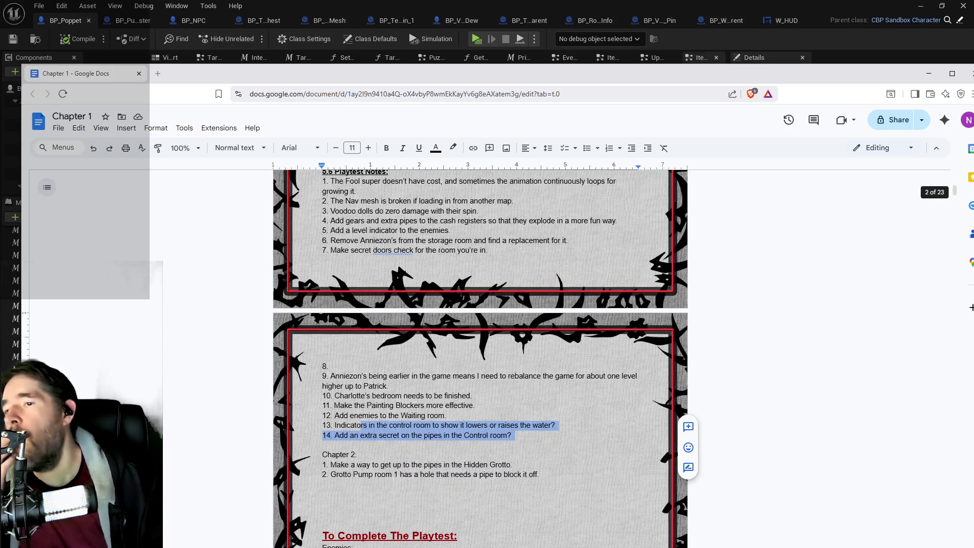
drag(487, 251, 330, 250)
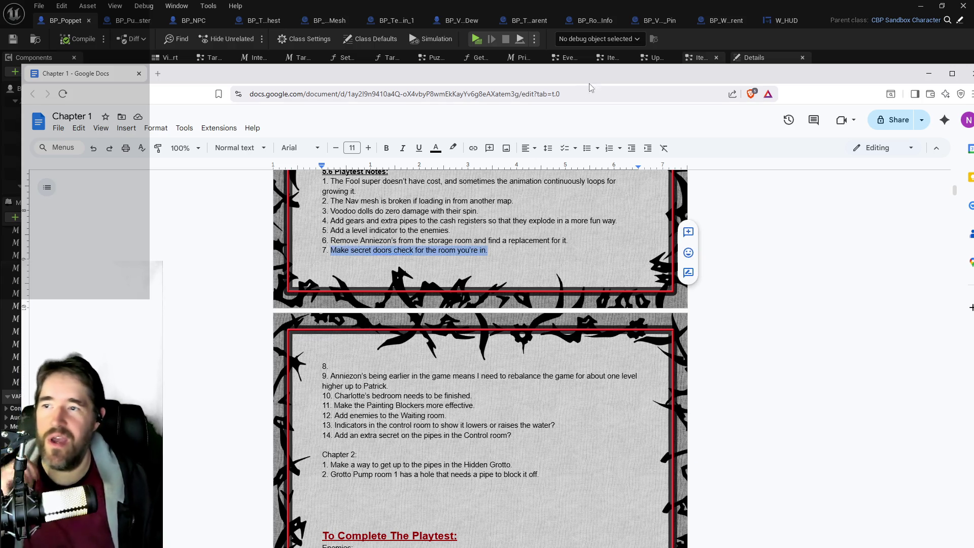
click(601, 57)
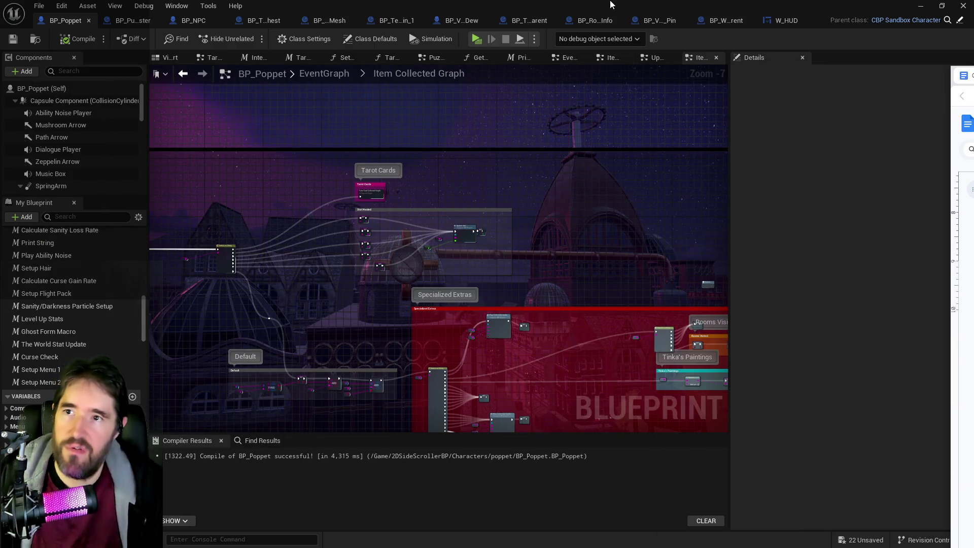
- Return to the Chapter 1 level and select the secret door BP_Secret_Door4 in the brick wall
key(alt+Tab)
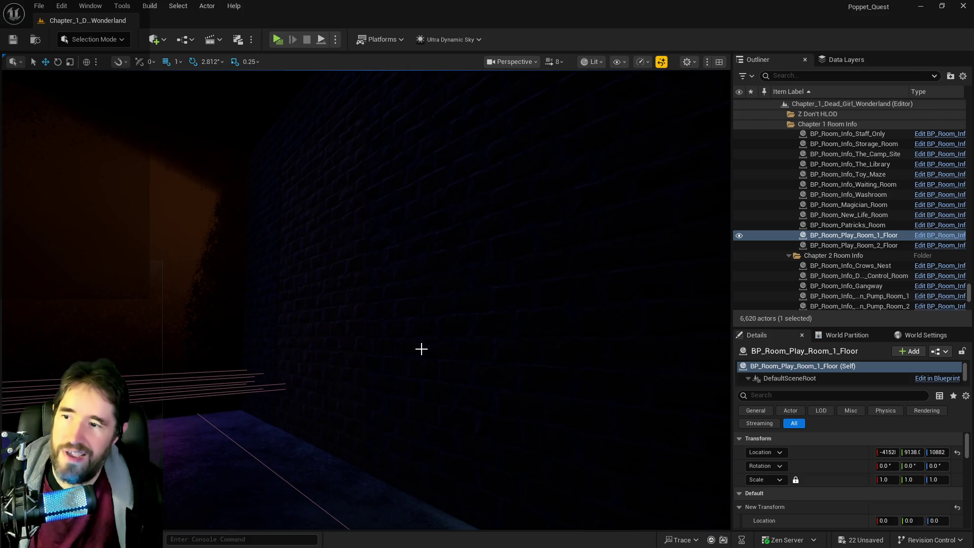
click(350, 396)
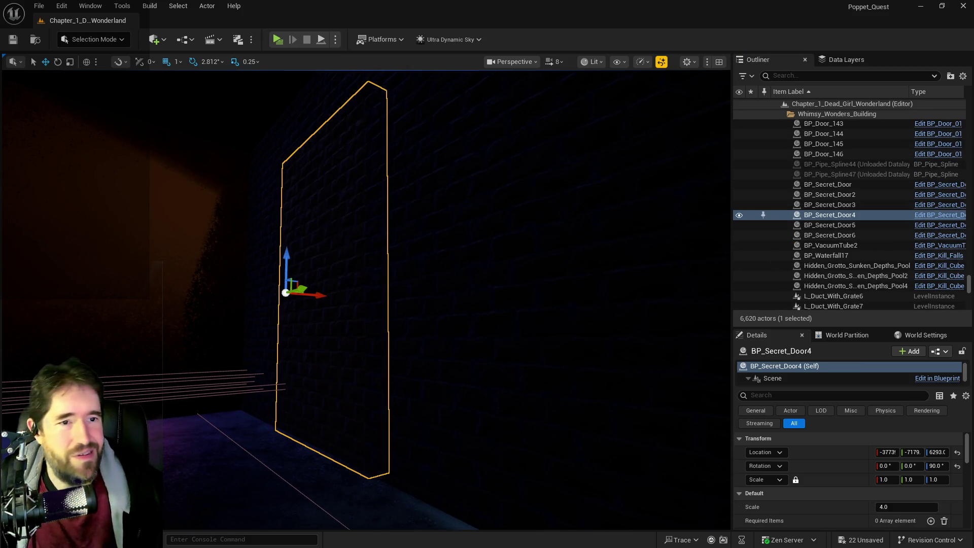
- Open the BP_Secret_Door Blueprint and pan its EventGraph to the Portal Open nodes
click(939, 215)
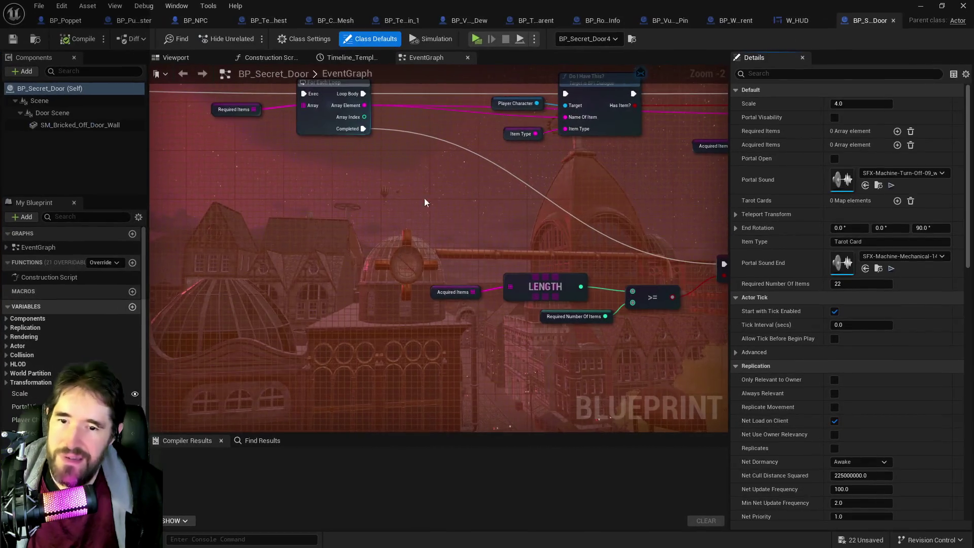
scroll(453, 231, down, 3)
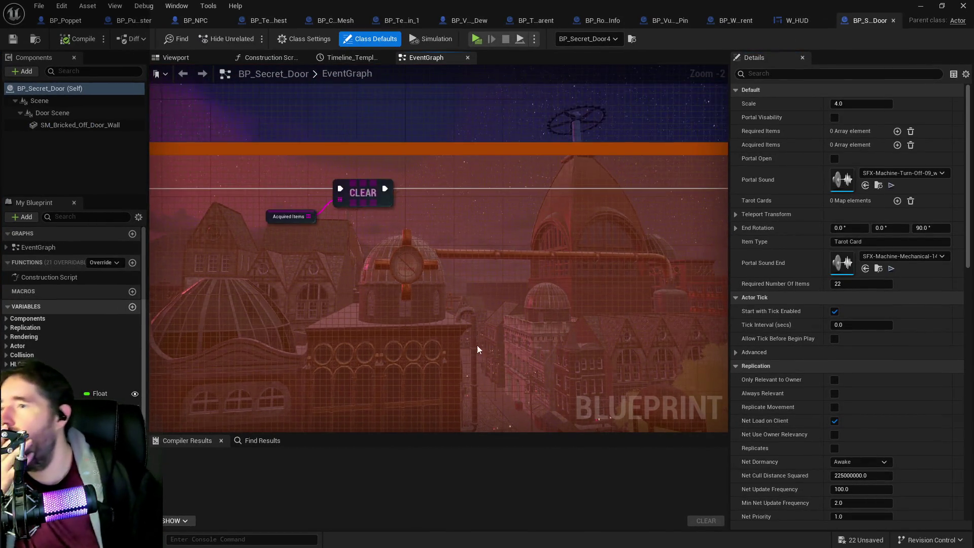
drag(453, 328, 408, 223)
drag(355, 412, 307, 200)
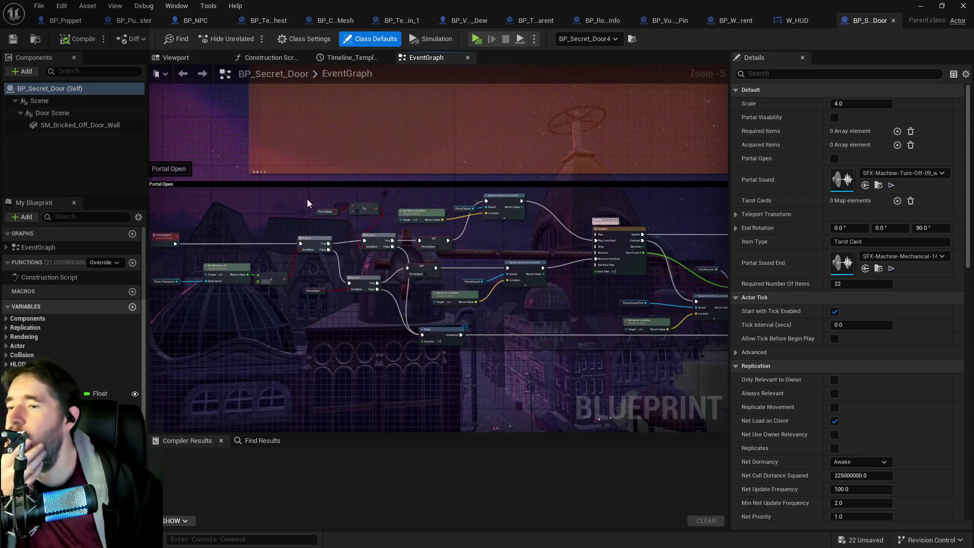
scroll(374, 226, down, 1)
scroll(359, 287, down, 1)
mouse_move(374, 363)
mouse_down()
mouse_move(227, 124)
mouse_move(217, 341)
mouse_up()
scroll(261, 217, up, 4)
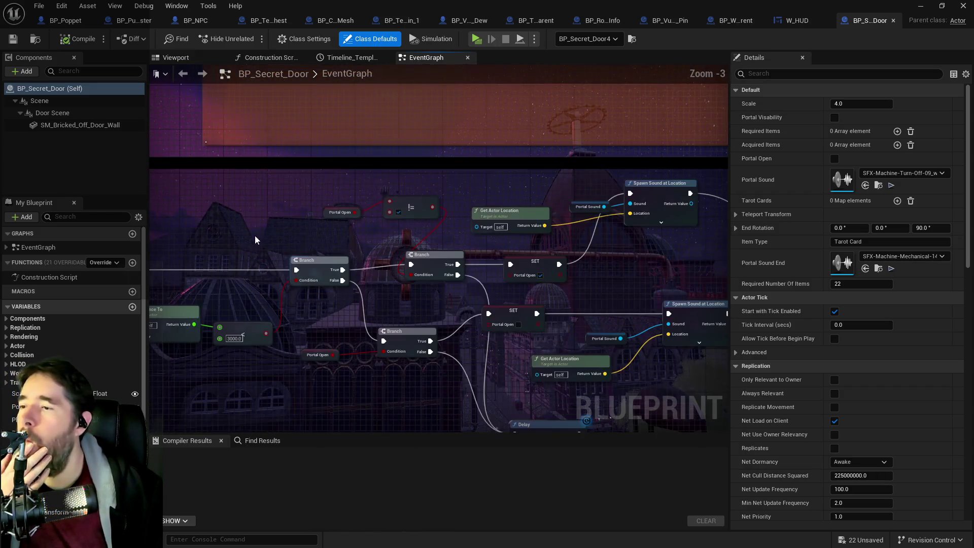
mouse_move(346, 302)
mouse_down()
mouse_move(464, 243)
mouse_move(281, 282)
mouse_up()
scroll(280, 282, down, 2)
- Paste a copy of the Player Character getter under Portal Activated Check
mouse_move(296, 232)
mouse_down()
mouse_move(304, 270)
mouse_move(282, 247)
mouse_up()
scroll(305, 270, up, 3)
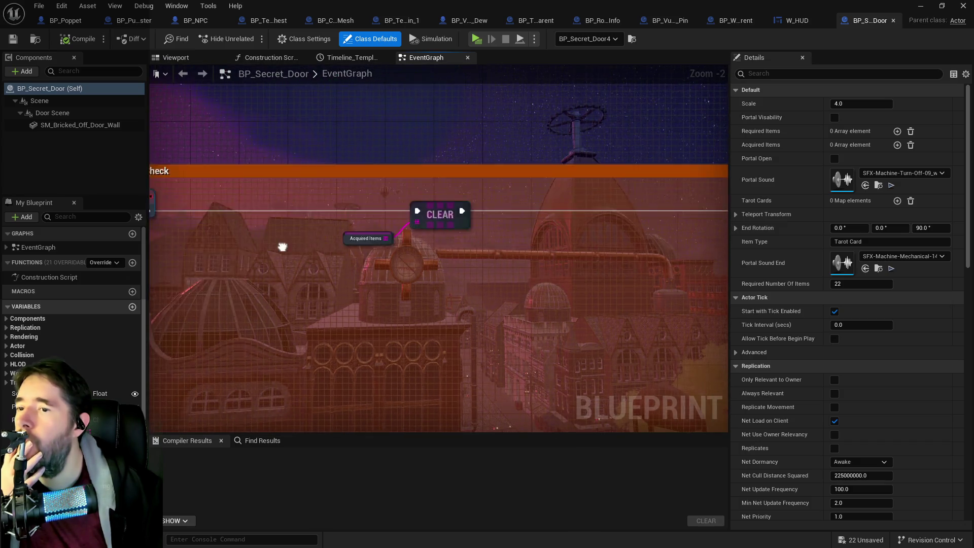
scroll(657, 421, down, 3)
scroll(533, 304, up, 2)
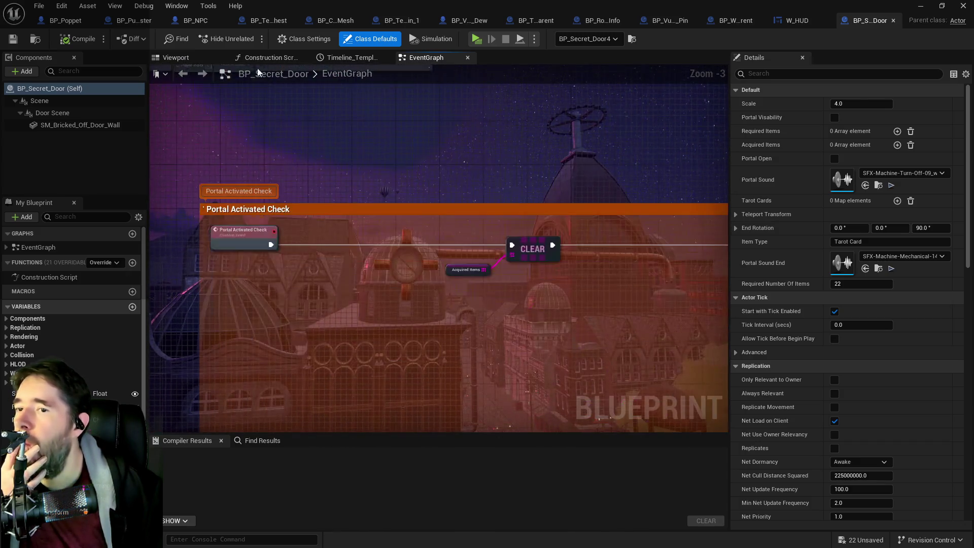
mouse_move(443, 278)
mouse_down()
mouse_move(434, 305)
mouse_move(271, 244)
mouse_up()
mouse_move(479, 280)
mouse_down()
mouse_move(306, 285)
mouse_move(385, 314)
mouse_move(602, 343)
mouse_move(629, 369)
mouse_up()
mouse_move(408, 274)
mouse_down()
mouse_move(489, 256)
mouse_move(569, 295)
mouse_move(498, 272)
mouse_move(462, 285)
mouse_move(400, 276)
mouse_move(346, 293)
mouse_up()
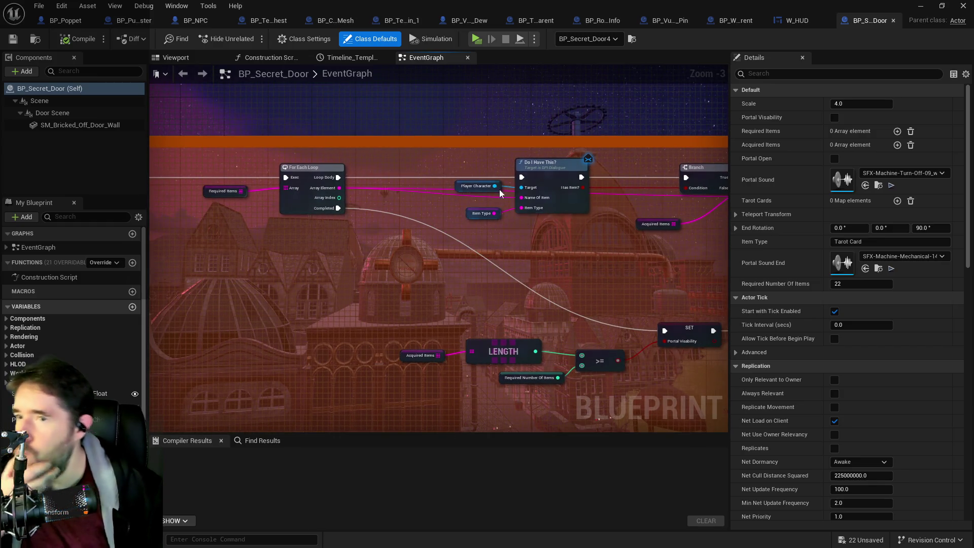
click(480, 186)
mouse_move(358, 252)
mouse_down()
mouse_move(240, 273)
mouse_move(413, 283)
mouse_move(561, 321)
mouse_move(681, 279)
mouse_move(540, 302)
mouse_move(448, 303)
mouse_move(475, 255)
mouse_move(367, 291)
mouse_move(428, 274)
mouse_up()
key(ctrl+v)
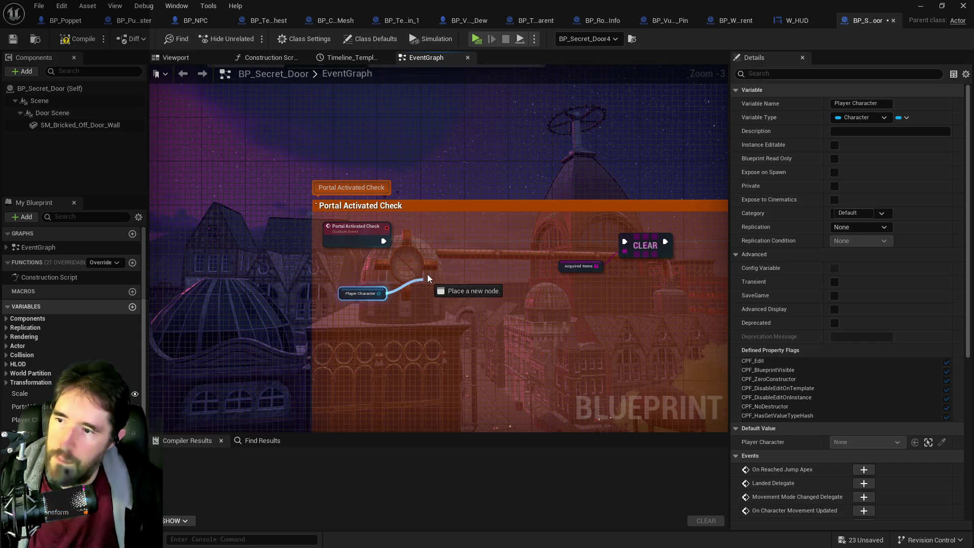
- Add Get Room Information from the player character, wired from Portal Activated Check
text(get room i)
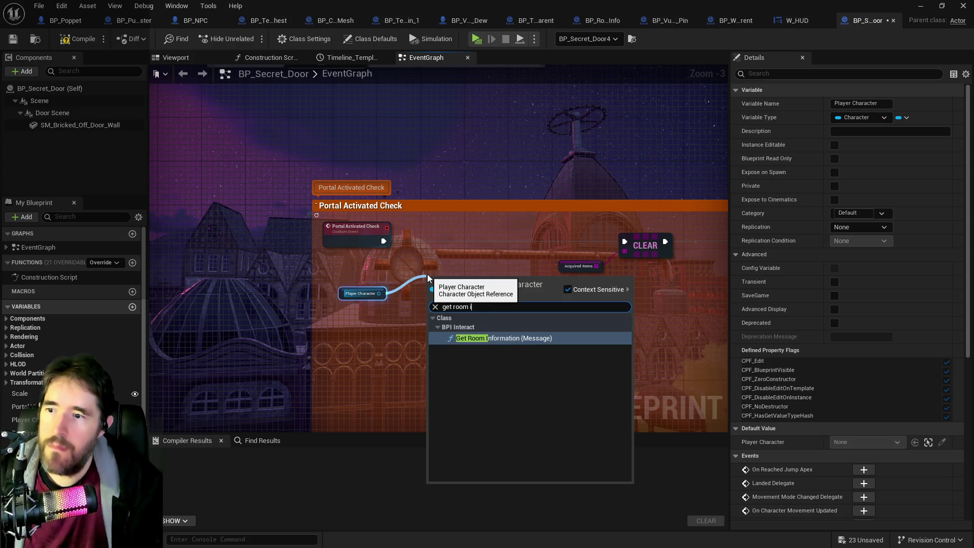
click(487, 338)
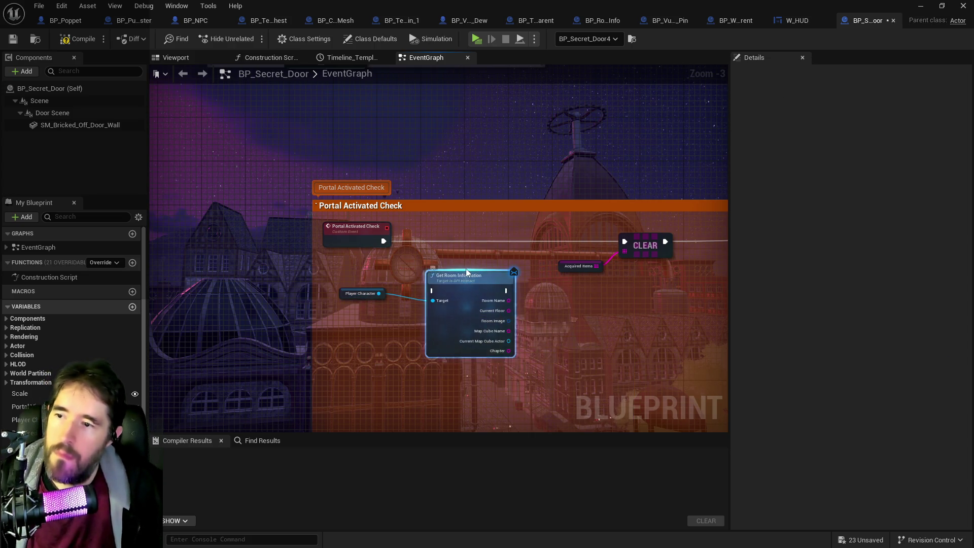
drag(447, 277, 458, 234)
mouse_move(384, 241)
mouse_down()
mouse_move(443, 247)
mouse_move(473, 238)
mouse_move(383, 258)
mouse_move(350, 302)
mouse_up()
drag(437, 236, 376, 241)
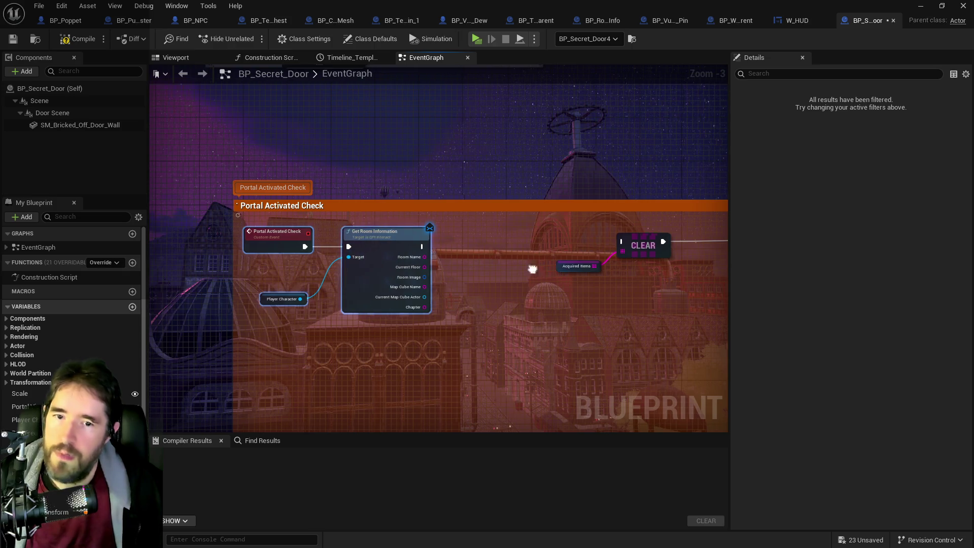
mouse_move(475, 224)
mouse_down()
mouse_move(607, 269)
mouse_move(600, 236)
mouse_move(627, 234)
mouse_move(471, 256)
mouse_up()
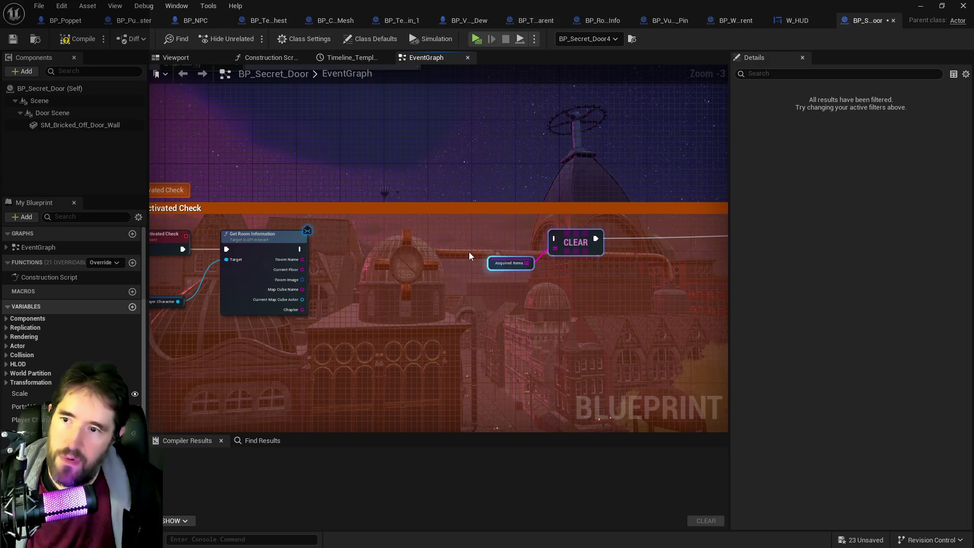
- Store the Room Name output in a new variable and add a Branch after the SET
scroll(469, 252, up, 3)
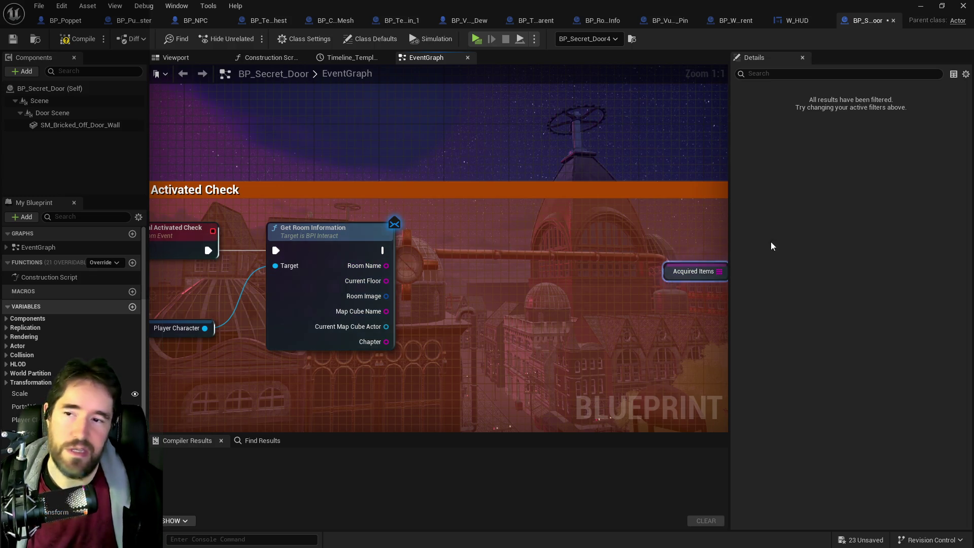
drag(386, 266, 462, 234)
click(494, 291)
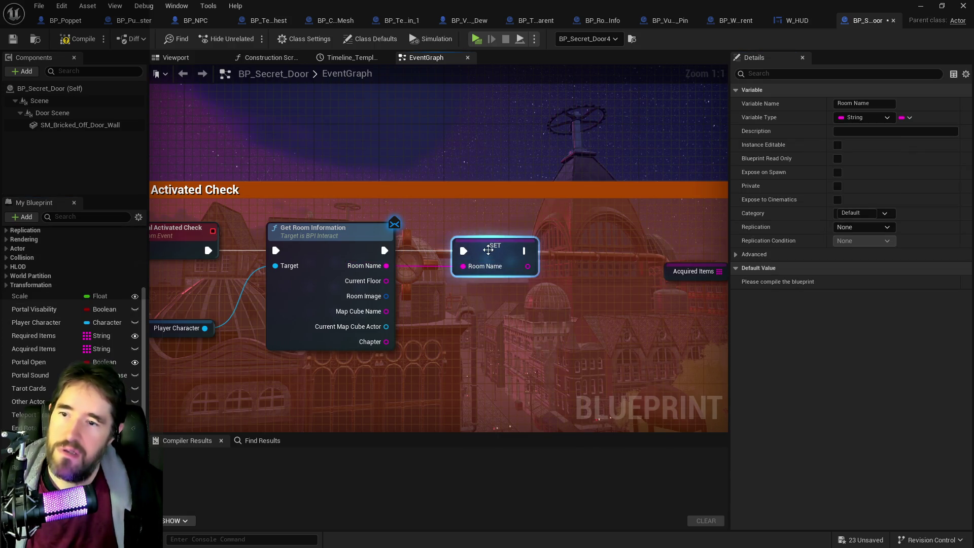
mouse_move(572, 264)
mouse_down()
mouse_move(395, 265)
mouse_move(593, 239)
mouse_move(403, 269)
mouse_move(355, 256)
mouse_move(394, 272)
mouse_move(439, 251)
mouse_up()
click(365, 295)
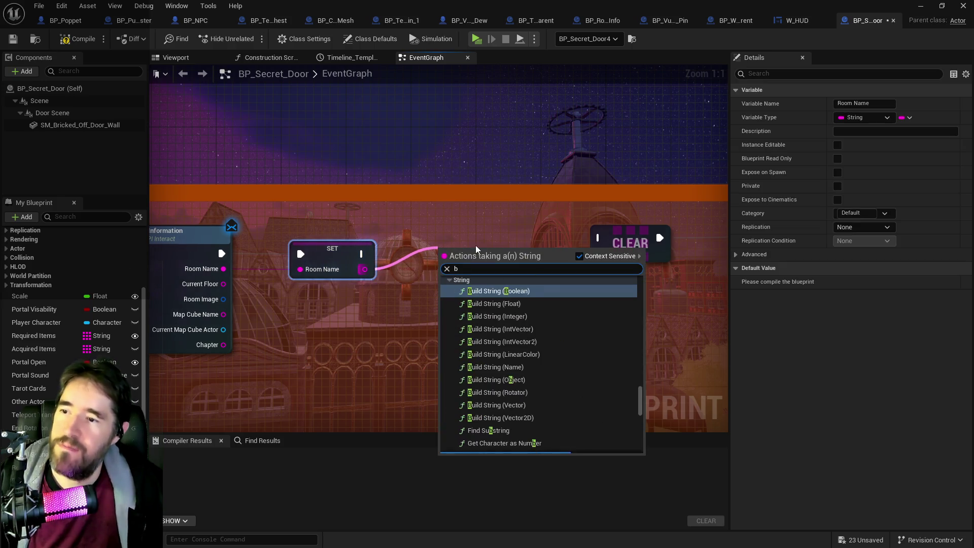
click(395, 263)
mouse_move(363, 254)
mouse_down()
mouse_move(408, 271)
mouse_move(414, 238)
mouse_up()
key(b)
- Add an Equal Exactly (===) node fed by Get Room Information's Room Name, aligning SET with the Branch
mouse_move(328, 262)
mouse_down()
mouse_move(304, 262)
mouse_move(384, 303)
mouse_up()
text(==)
key(Down)
key(Down)
key(Return)
drag(389, 321, 369, 327)
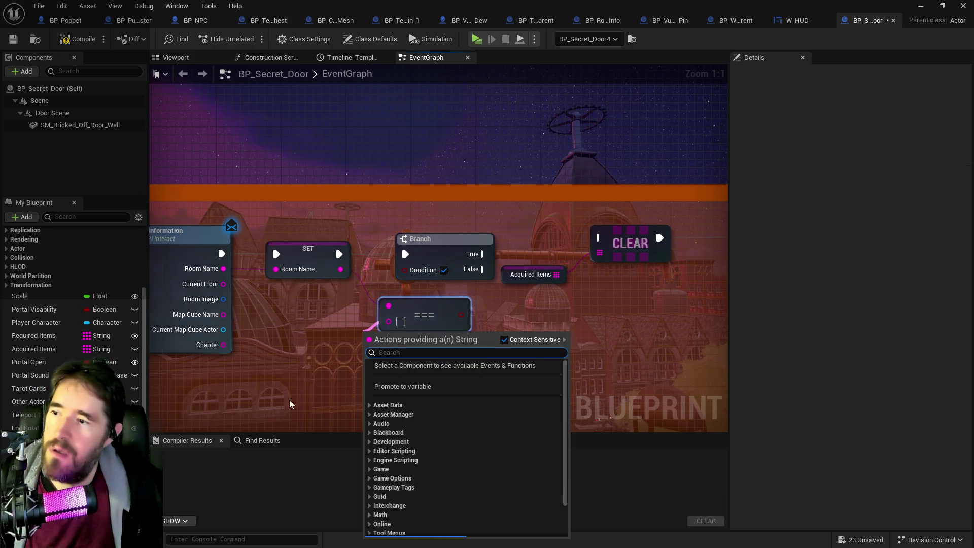
click(326, 381)
drag(328, 378, 418, 358)
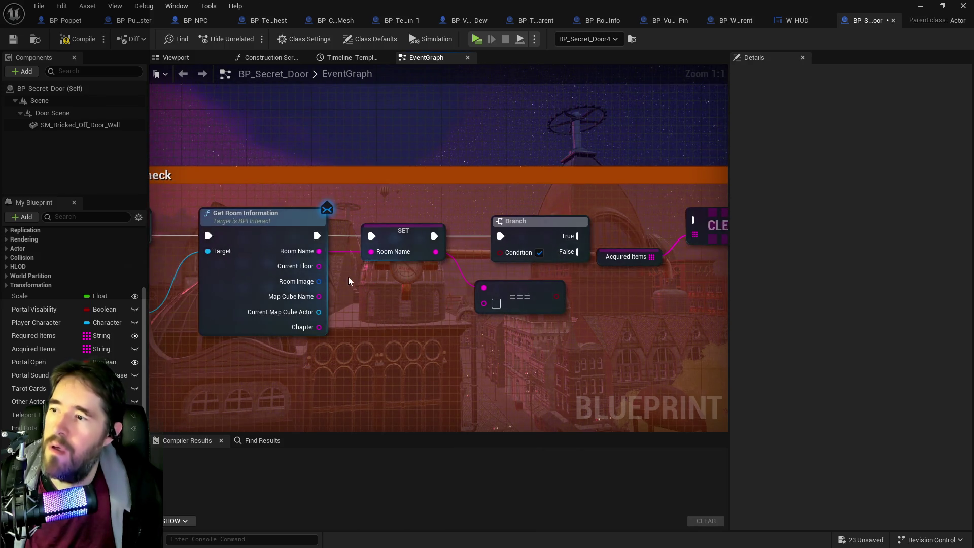
drag(319, 251, 483, 287)
mouse_move(394, 236)
mouse_down()
mouse_move(387, 325)
mouse_move(398, 309)
mouse_up()
scroll(424, 295, down, 5)
scroll(431, 296, up, 5)
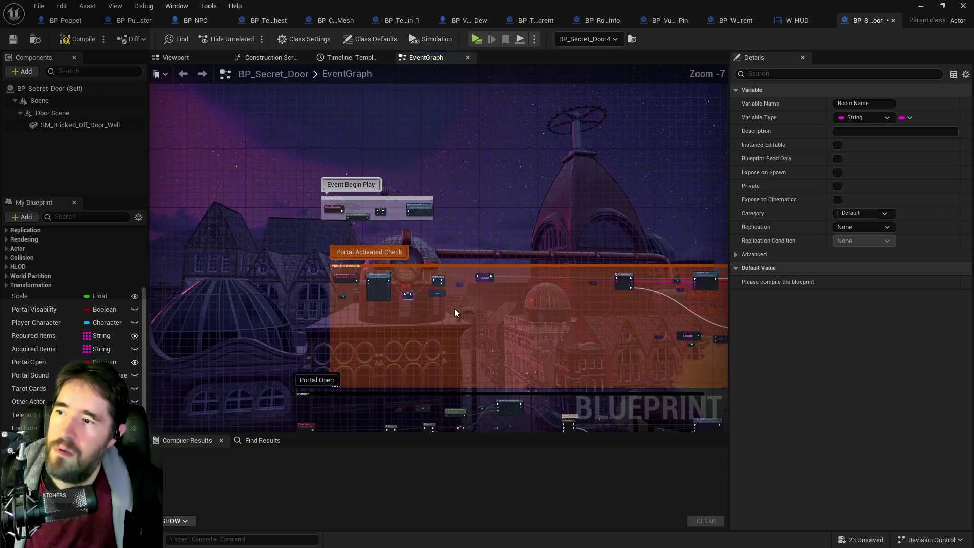
mouse_move(309, 264)
mouse_down()
mouse_move(318, 187)
mouse_move(325, 200)
mouse_up()
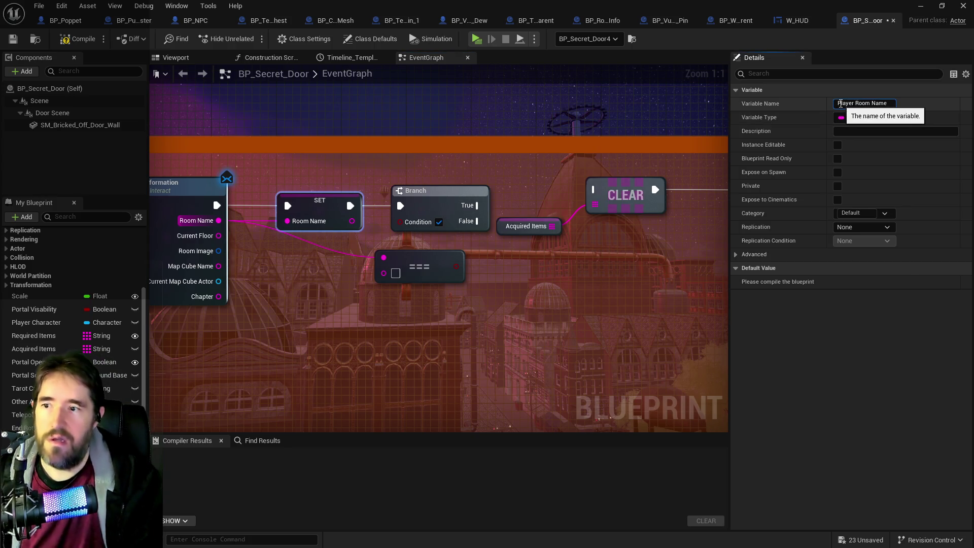
- Name the stored variable Player Room Name and promote the comparison's other input to Room Name
key(Return)
drag(386, 280, 339, 318)
click(378, 360)
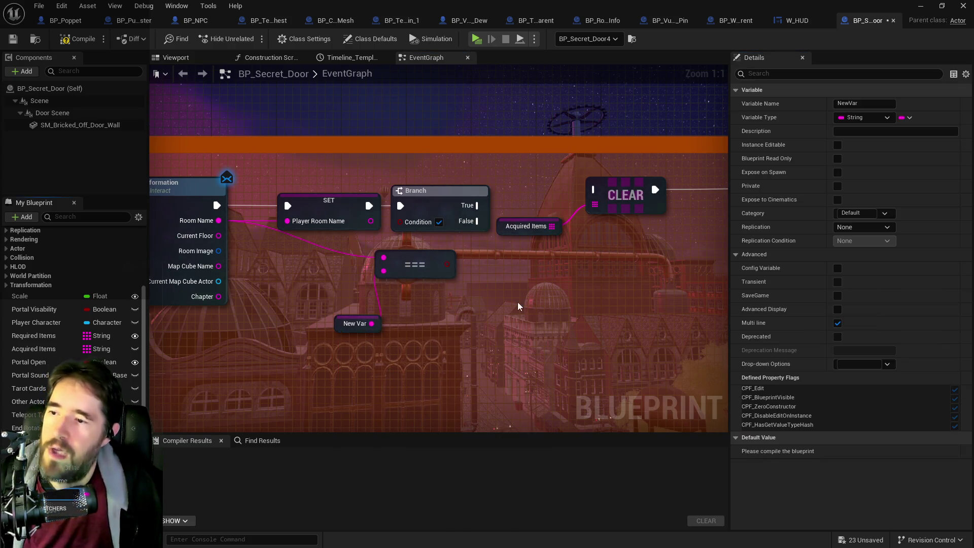
text(Room Name)
key(Return)
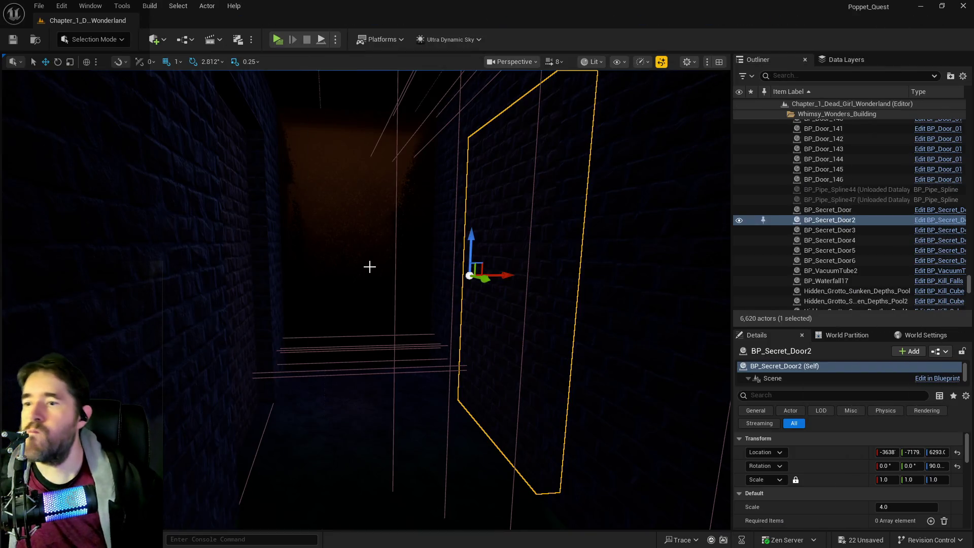
- Inspect BP_Secret_Door4's Tarot Card and 22 required items settings, then reopen its Blueprint
drag(369, 267, 368, 265)
click(489, 349)
drag(563, 452, 563, 452)
scroll(901, 522, down, 5)
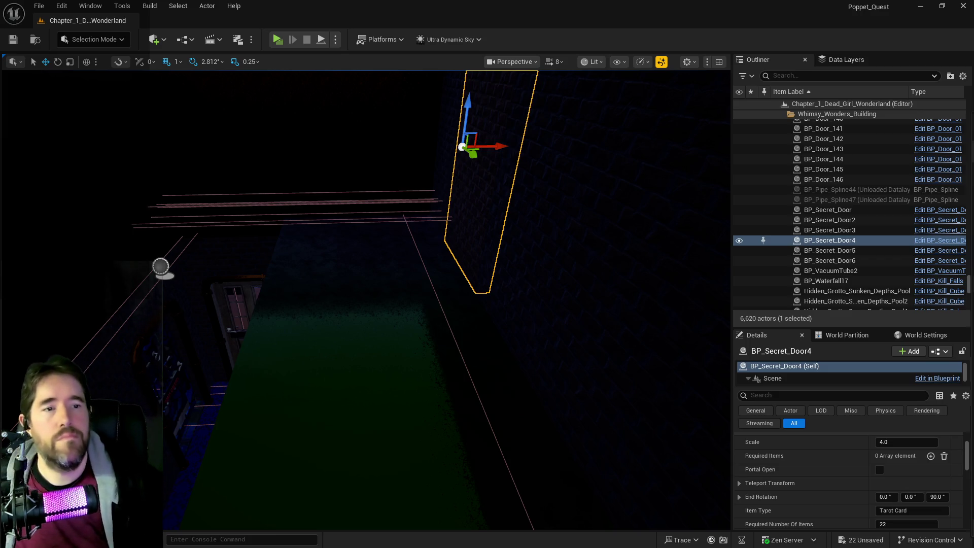
key(ctrl+e)
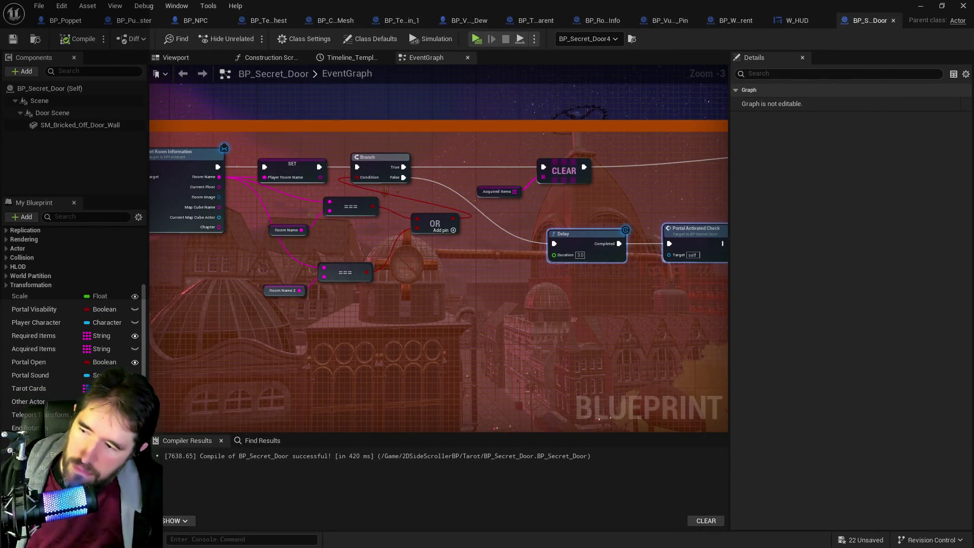
- Rename the Room Name variable to Room Names and delete its old getter node
click(286, 230)
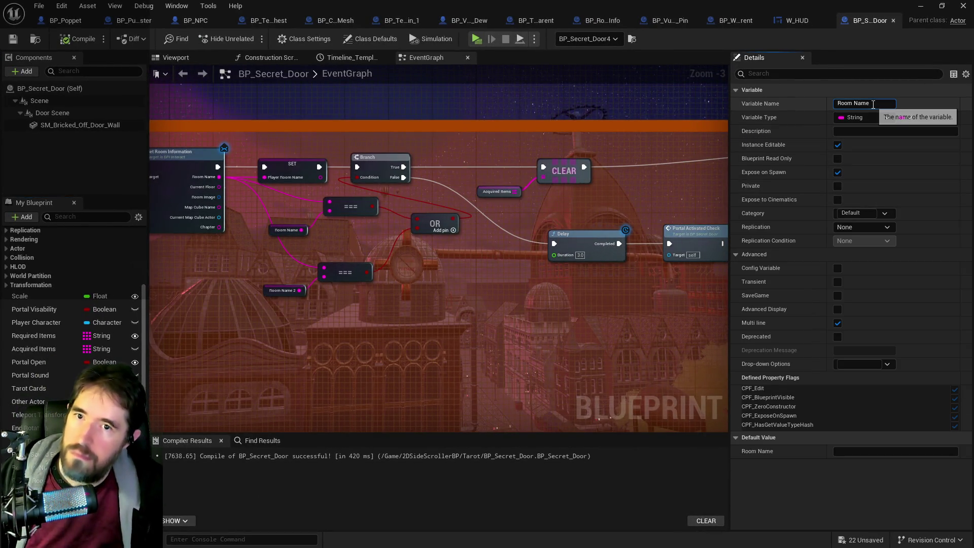
key(Return)
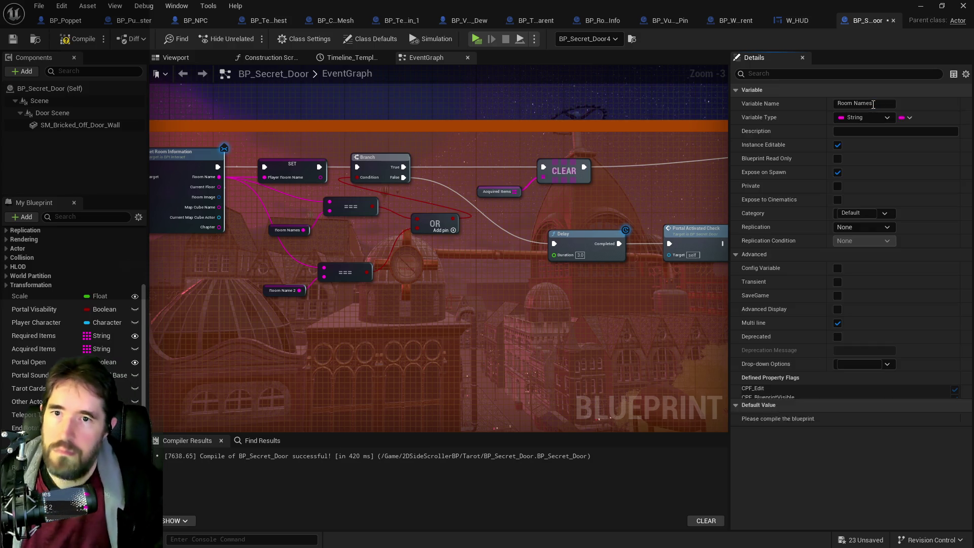
click(906, 118)
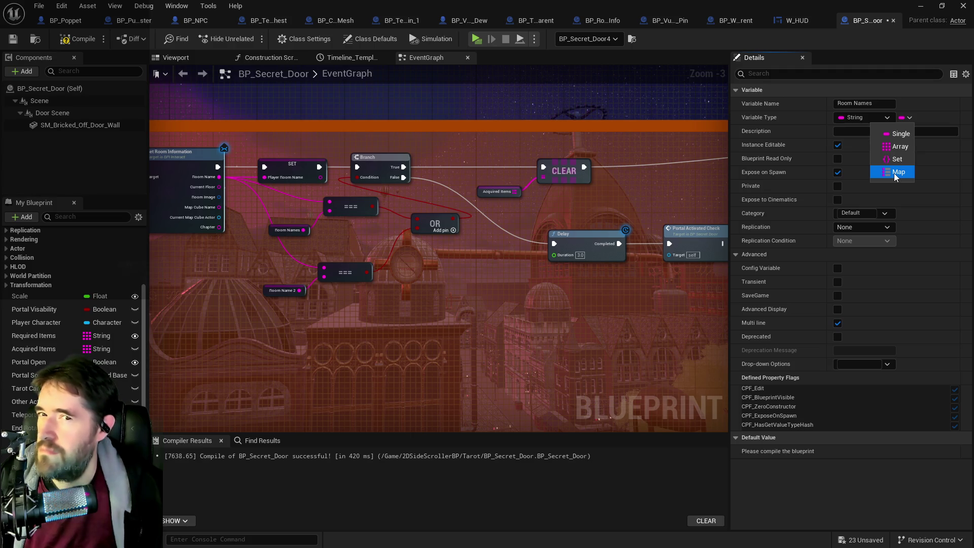
click(902, 147)
click(590, 301)
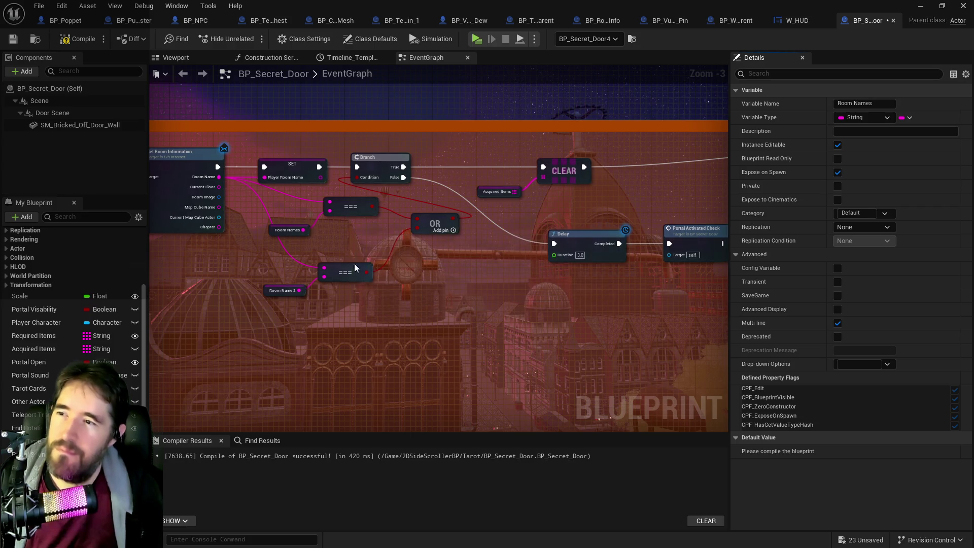
click(276, 231)
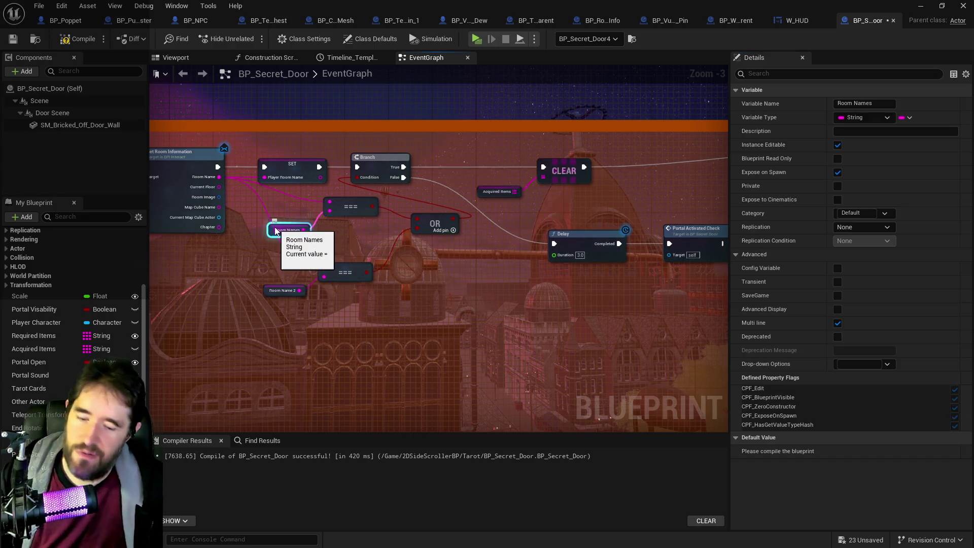
key(Delete)
- Make Room Names a string array and place a new Room Names getter in the graph
click(30, 468)
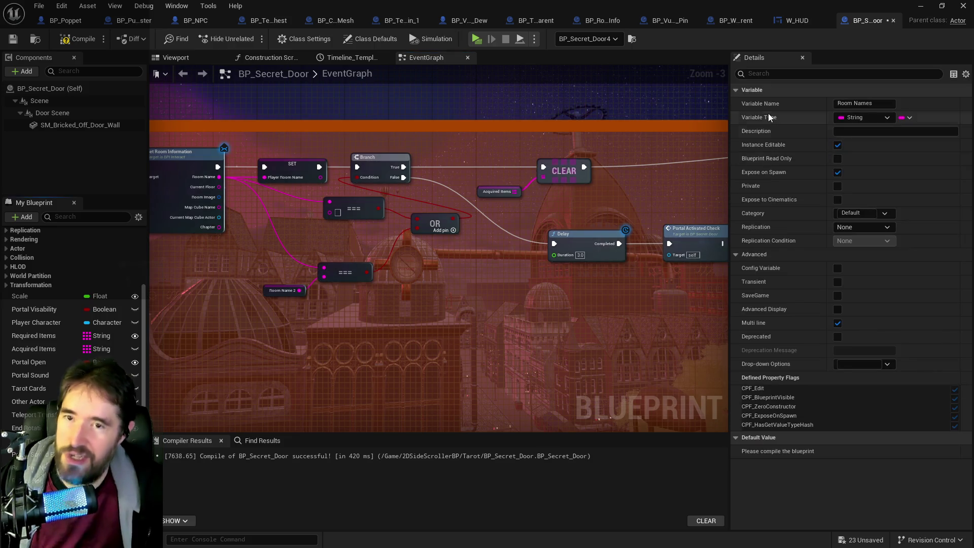
click(909, 119)
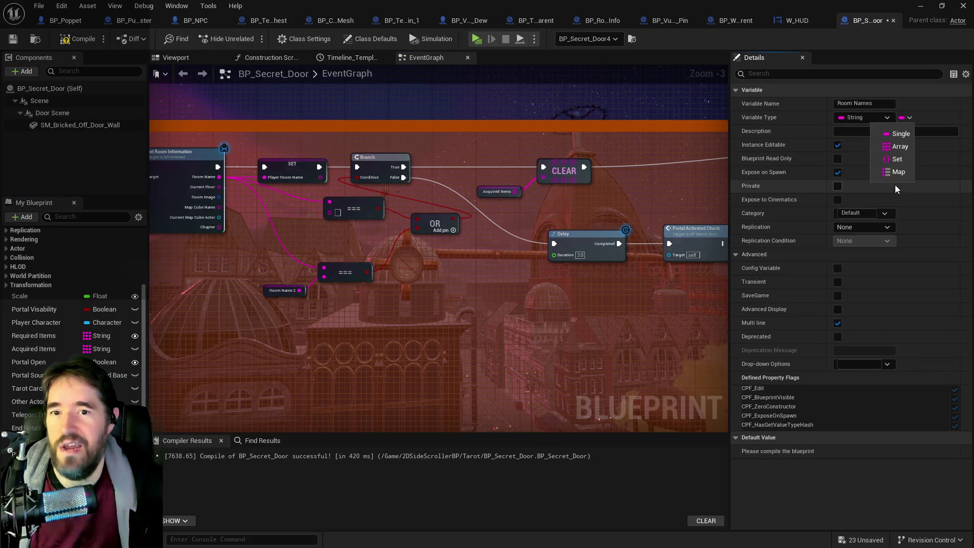
click(901, 144)
mouse_move(43, 495)
mouse_down()
mouse_move(272, 262)
mouse_move(261, 215)
mouse_move(333, 228)
mouse_up()
click(284, 237)
- Add a For Each Loop over Room Names and route the event's execution into it
scroll(279, 214, up, 3)
text(for)
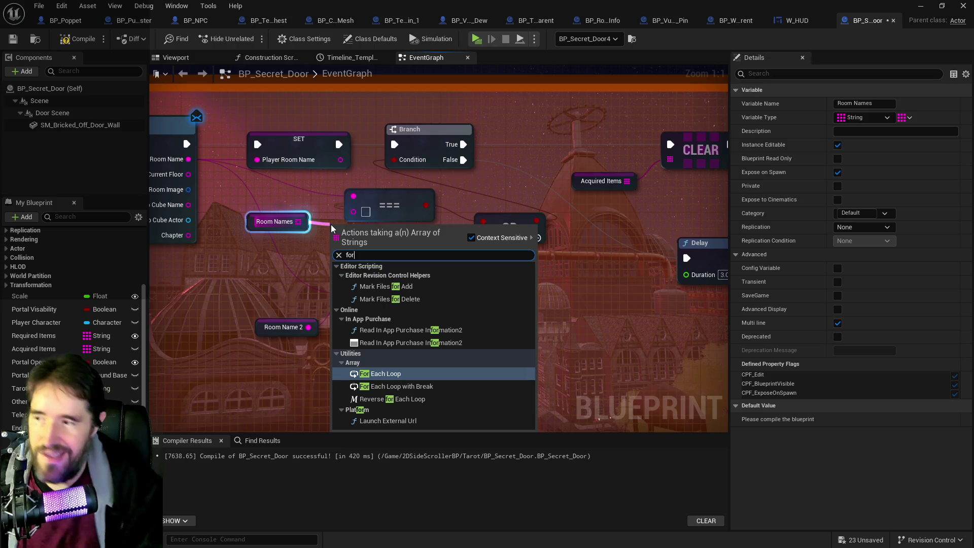
text( each)
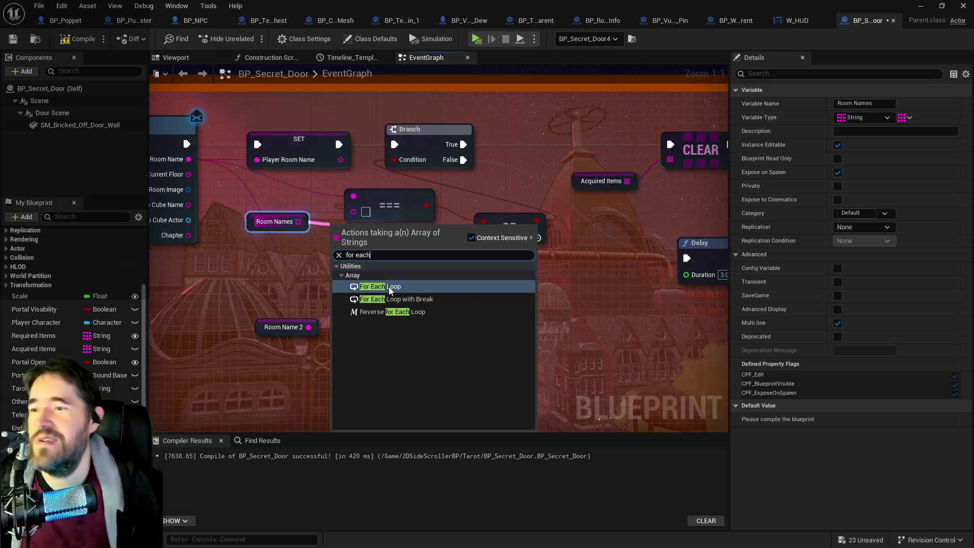
click(384, 287)
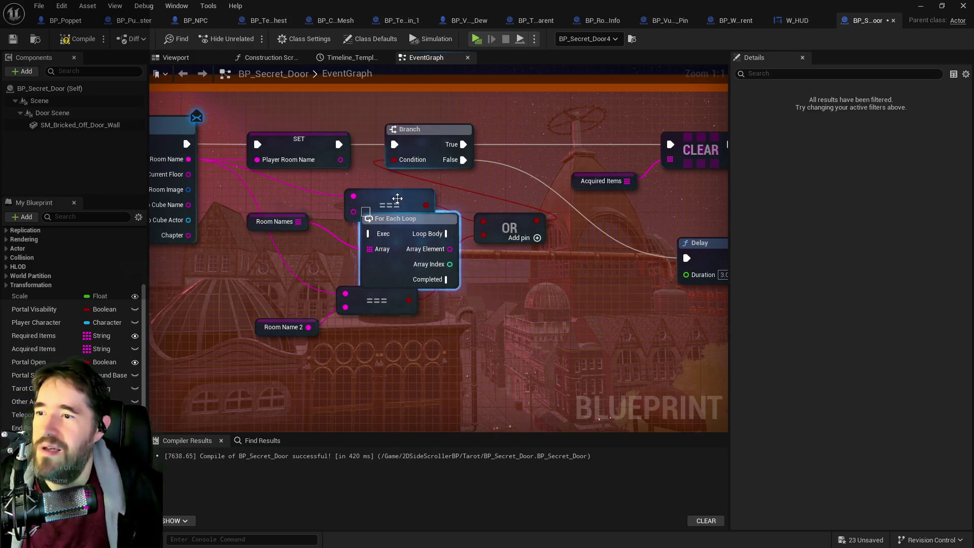
drag(395, 218, 356, 209)
drag(186, 144, 336, 228)
drag(391, 199, 431, 190)
drag(361, 215, 360, 191)
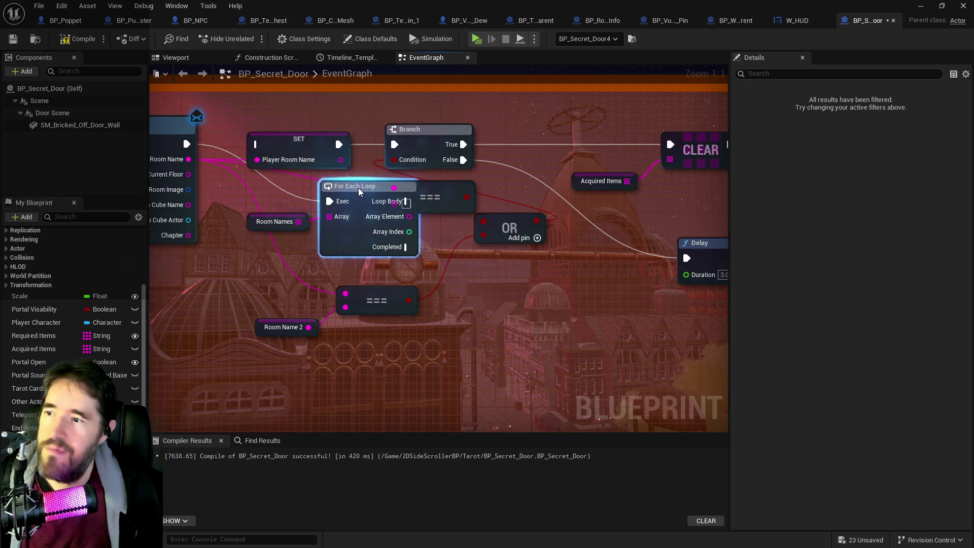
drag(274, 222, 274, 214)
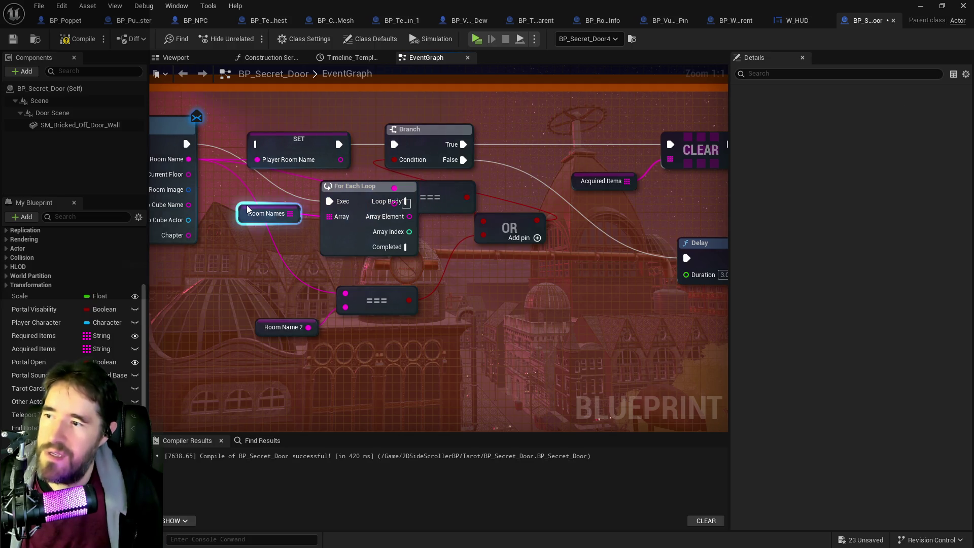
shift+click(339, 251)
drag(355, 196, 306, 204)
- Rearrange the === and OR nodes and connect Get Room Information's execution to SET
drag(428, 197, 453, 197)
drag(513, 239, 529, 304)
drag(453, 185, 493, 208)
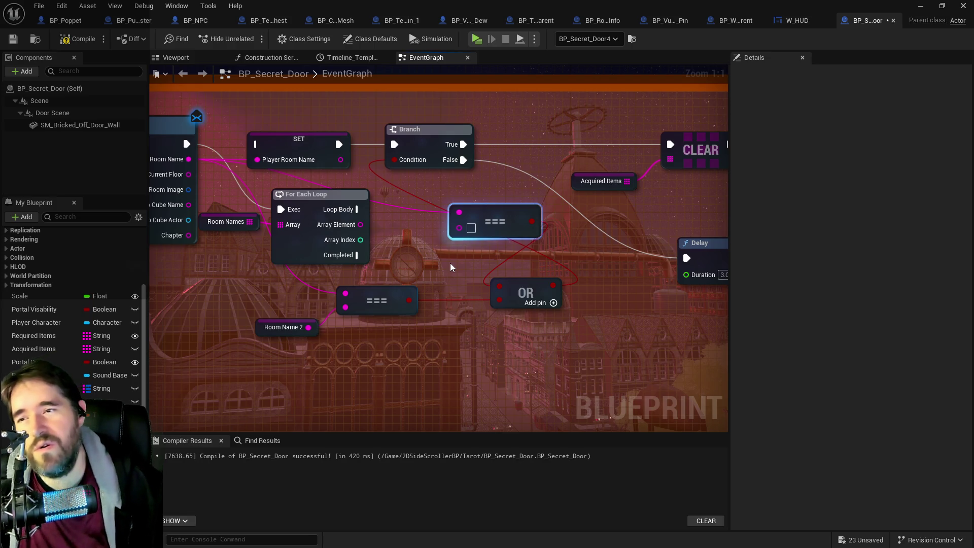
drag(451, 267, 554, 272)
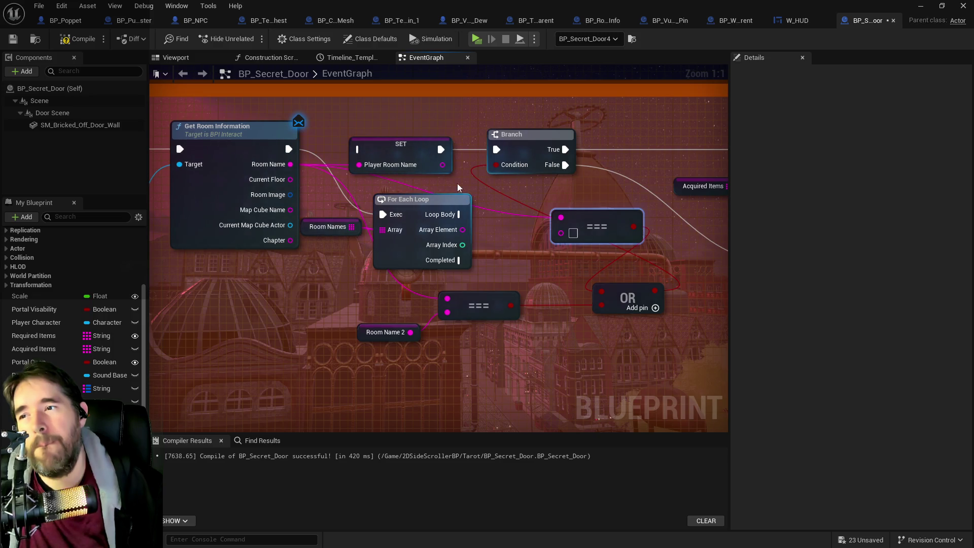
mouse_move(298, 148)
mouse_down()
mouse_move(429, 152)
mouse_move(418, 175)
mouse_move(406, 162)
mouse_up()
drag(489, 224, 363, 227)
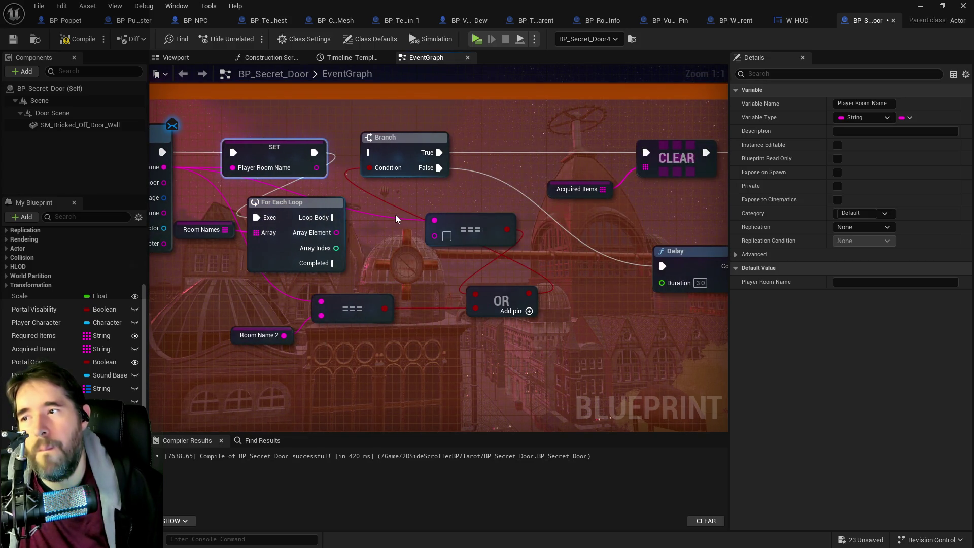
drag(394, 214, 513, 221)
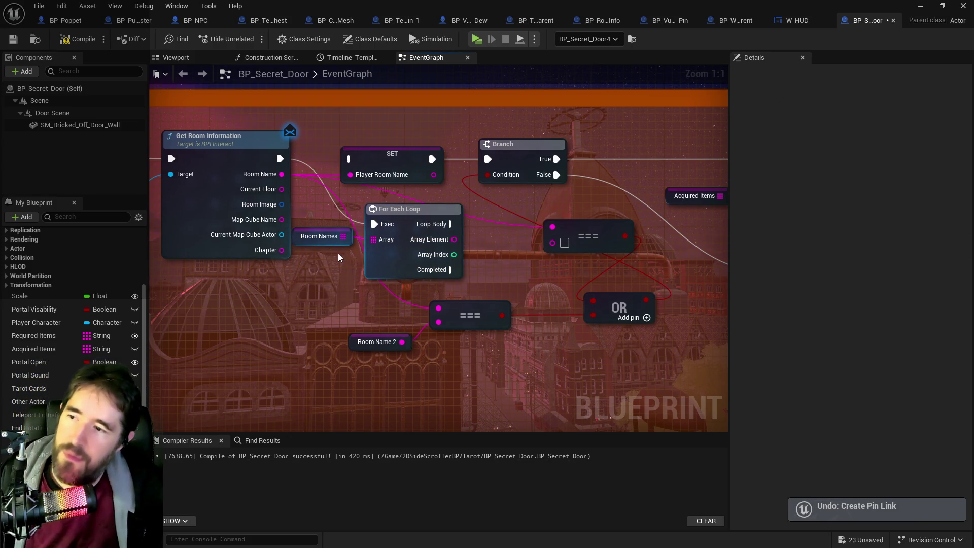
- Undo back past the For Each Loop, restoring only the Room Names getter
key(ctrl+z)
key(ctrl+z)
key(ctrl+z)
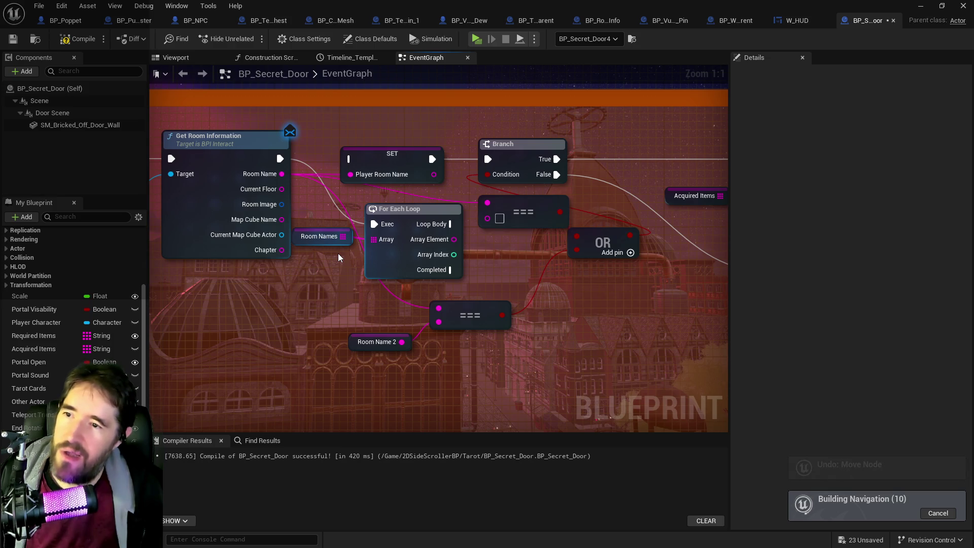
key(ctrl+z)
key(ctrl+z)
key(ctrl+z)
key(ctrl+z)
key(ctrl+z)
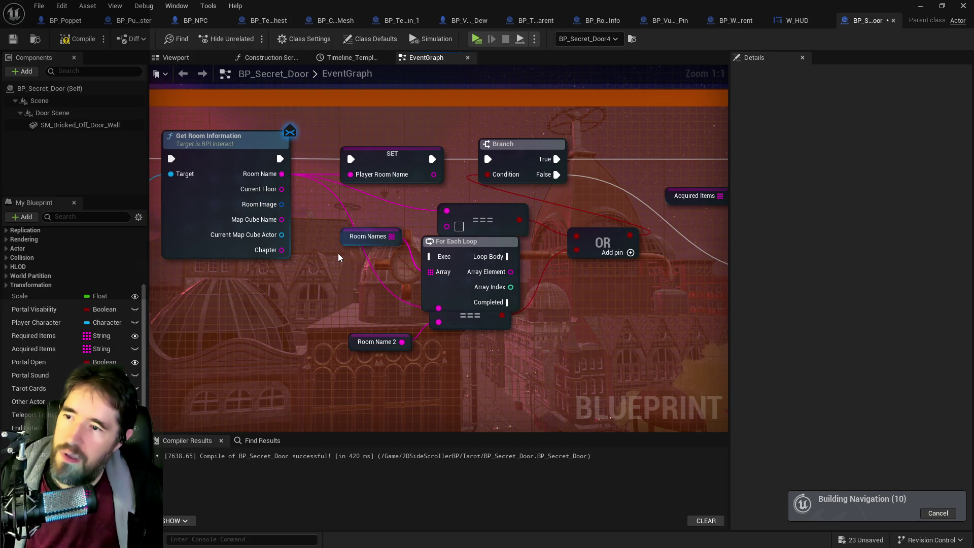
key(ctrl+z)
key(ctrl+z)
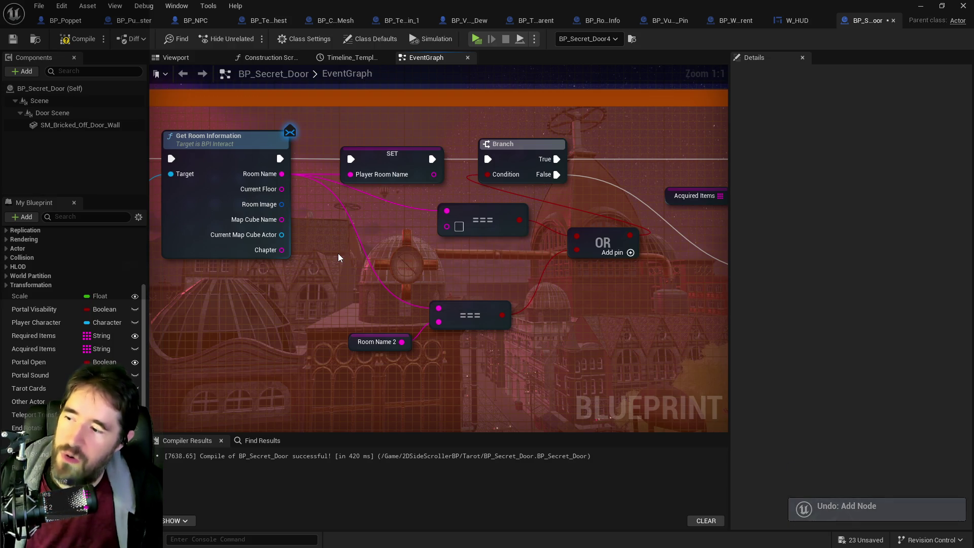
key(ctrl+y)
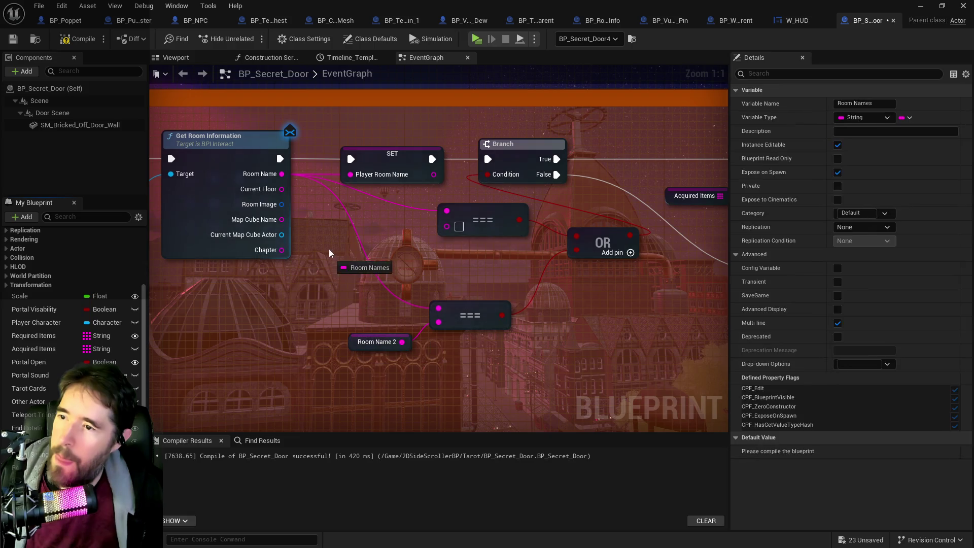
- Position the Room Names getter beside the first === comparison and save the blueprint
drag(388, 269, 377, 253)
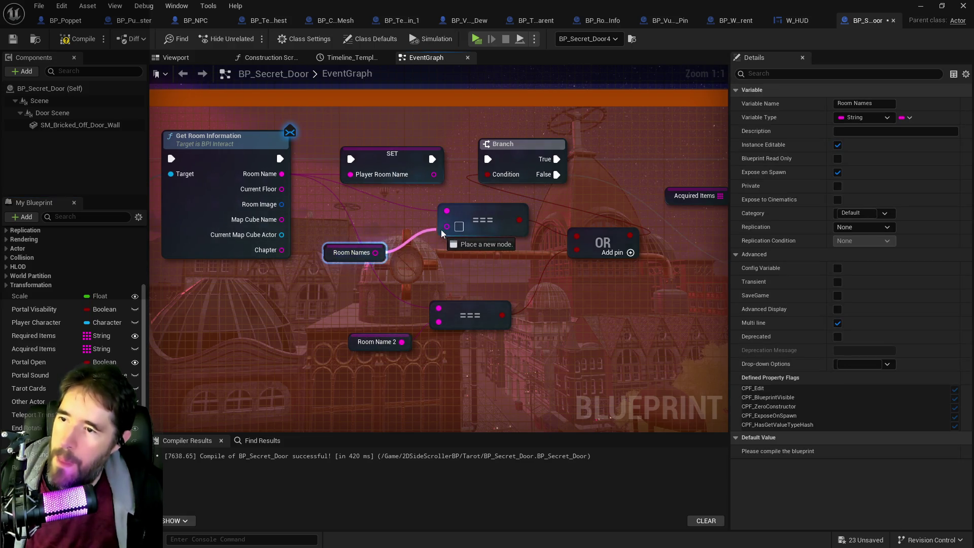
drag(502, 233, 304, 288)
drag(398, 298, 370, 322)
drag(318, 306, 374, 308)
drag(196, 311, 228, 279)
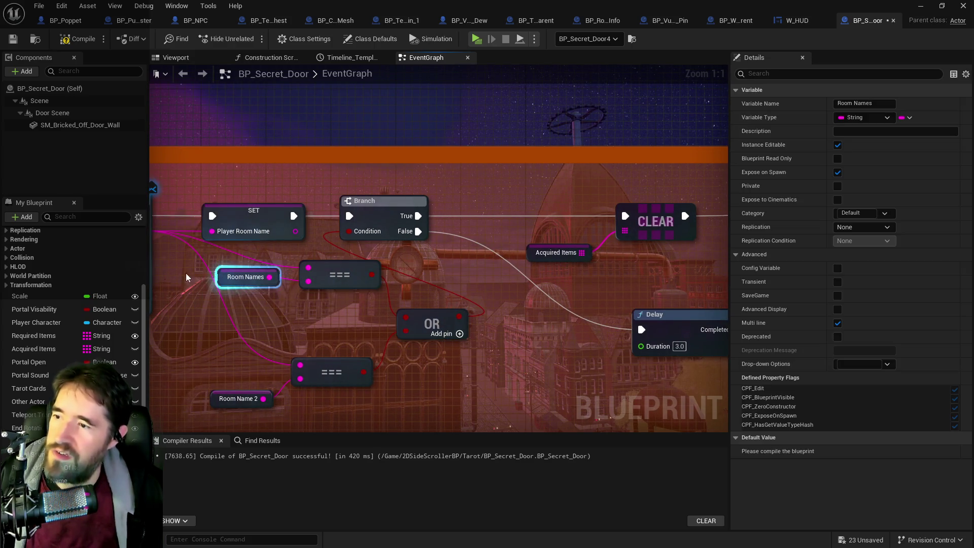
key(ctrl+s)
- Move the Blueprint window aside and check the Toy Alley room volume's name by the doorway
drag(429, 6, 973, 84)
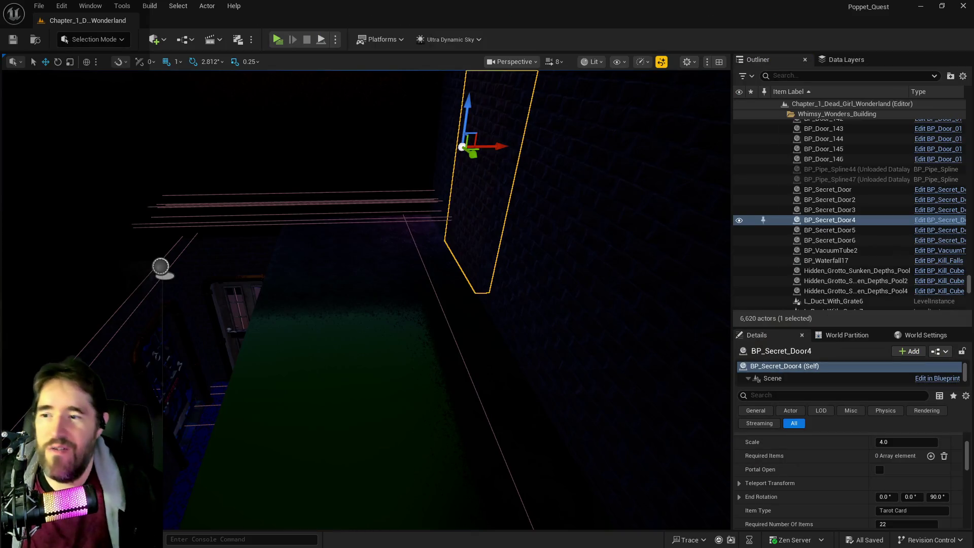
scroll(867, 482, down, 4)
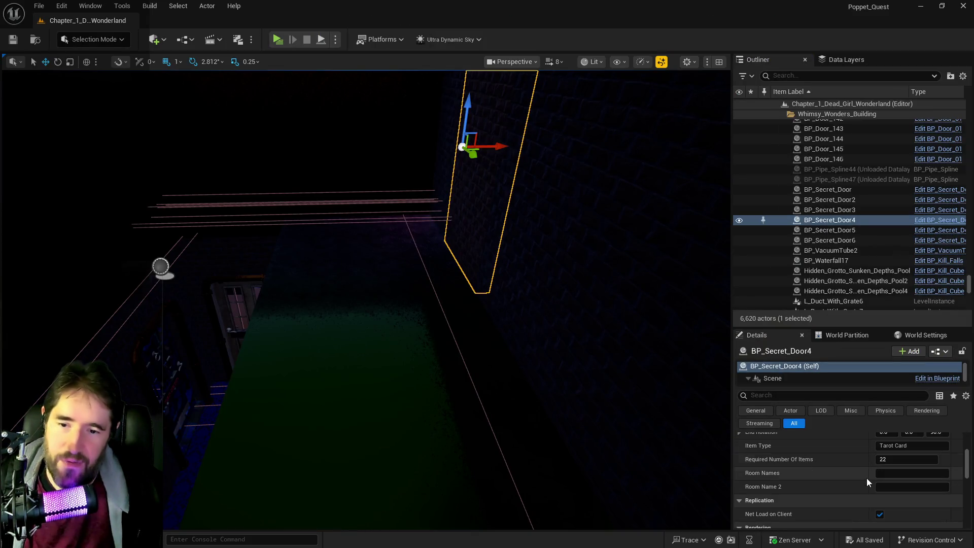
drag(452, 342, 402, 306)
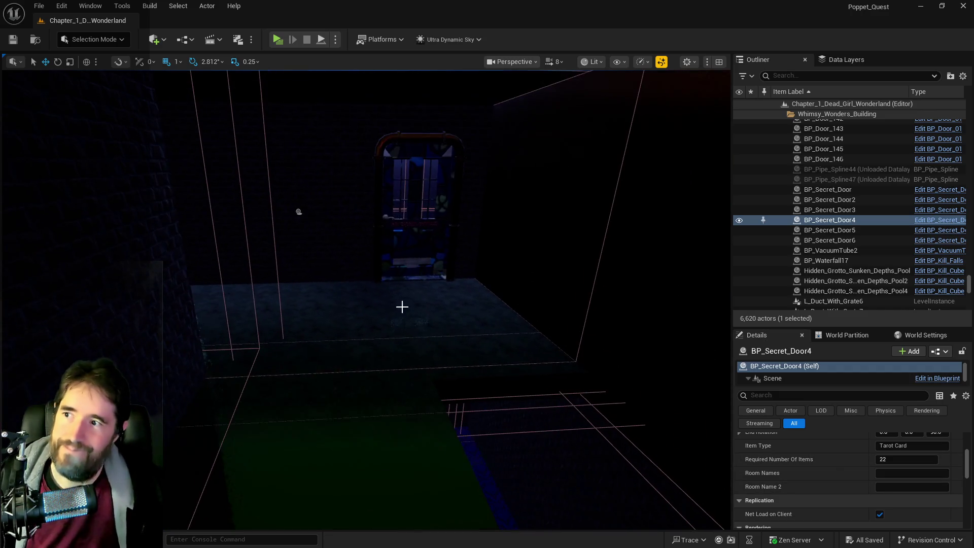
click(310, 225)
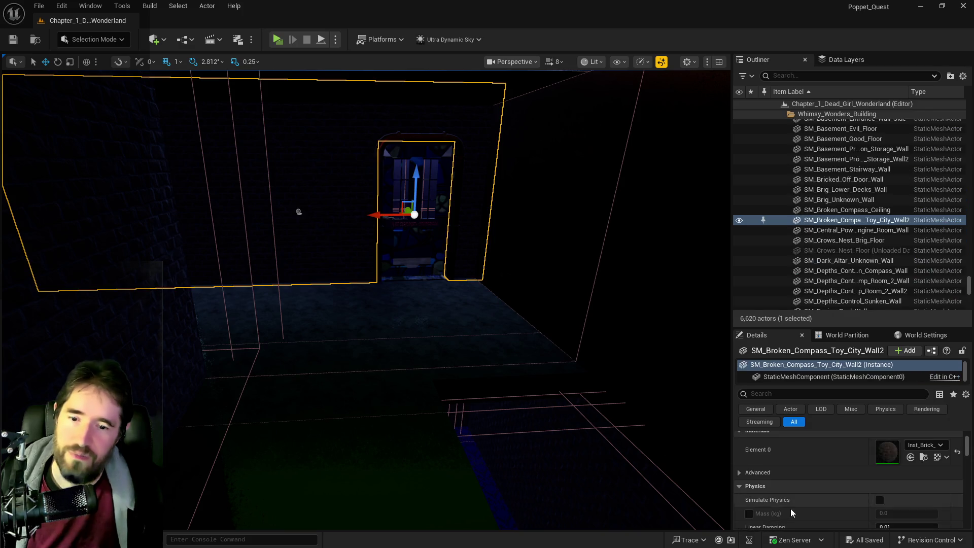
click(299, 208)
scroll(904, 488, up, 3)
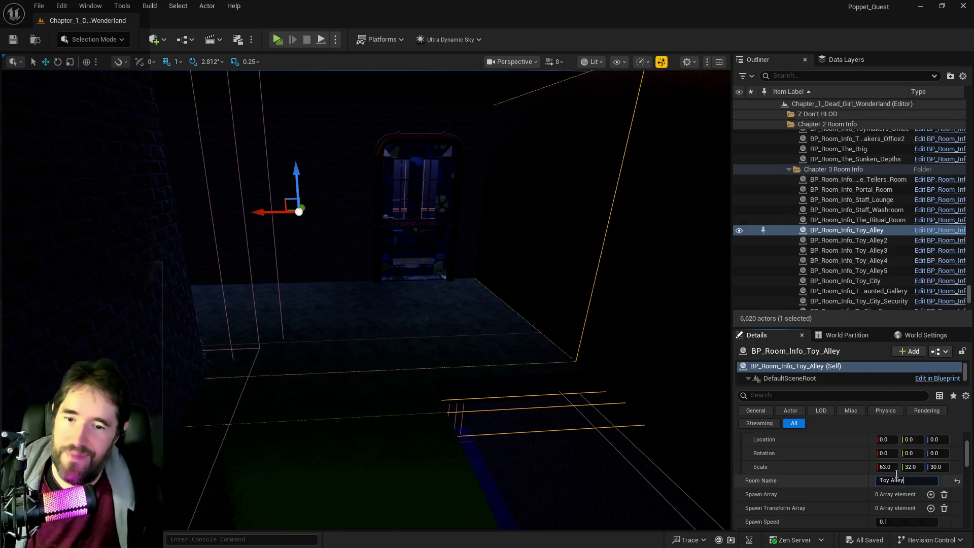
mouse_move(579, 403)
mouse_down()
mouse_move(535, 374)
mouse_move(502, 306)
mouse_up()
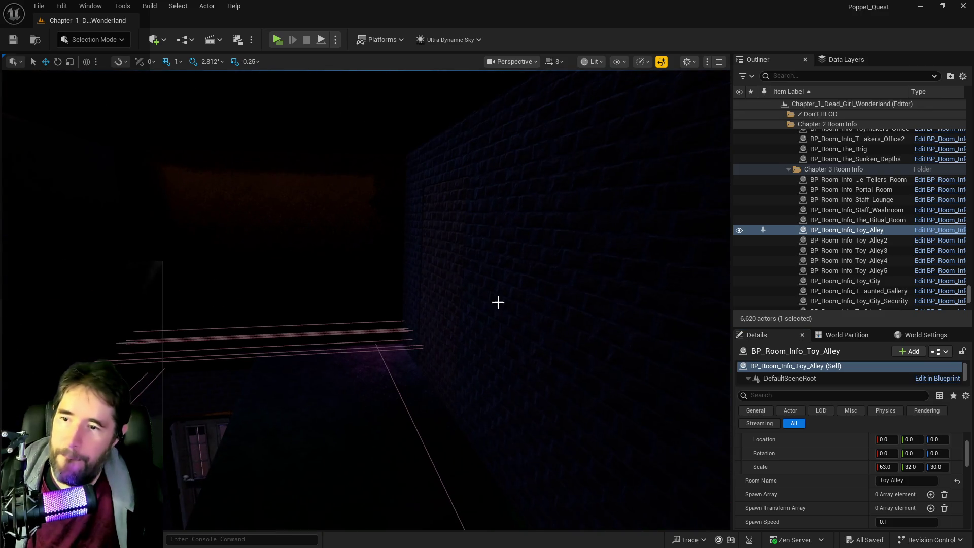
- Enter Toy Alley as BP_Secret_Door4's Room Names, then select the Toymaker's Office volume
click(431, 273)
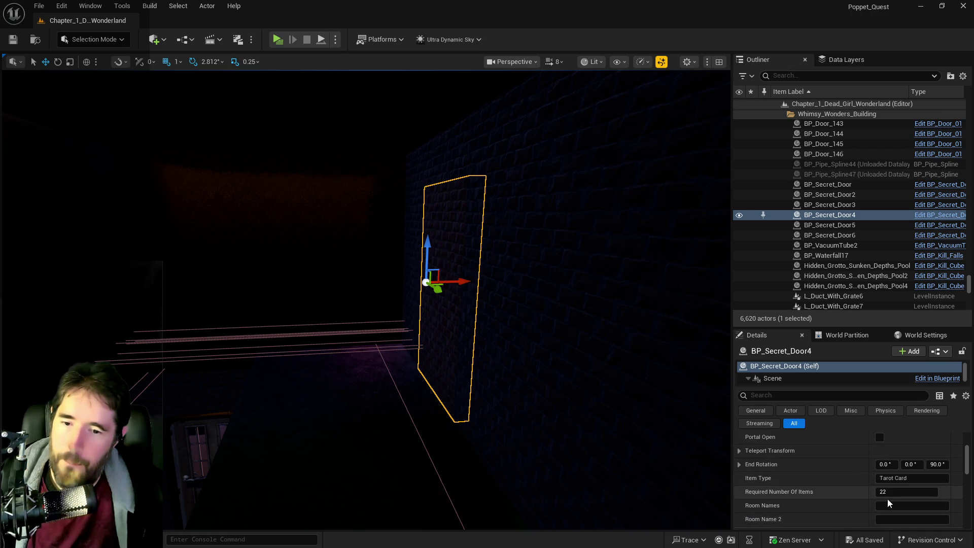
scroll(877, 495, down, 3)
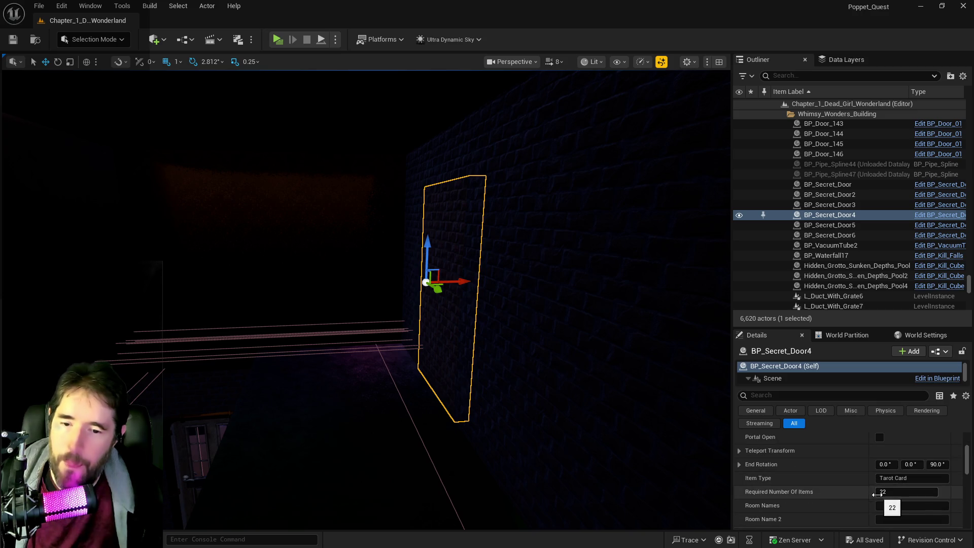
text(Toy Alley)
key(Return)
mouse_move(457, 355)
mouse_down()
mouse_move(491, 394)
mouse_move(352, 393)
mouse_move(359, 398)
mouse_up()
click(352, 394)
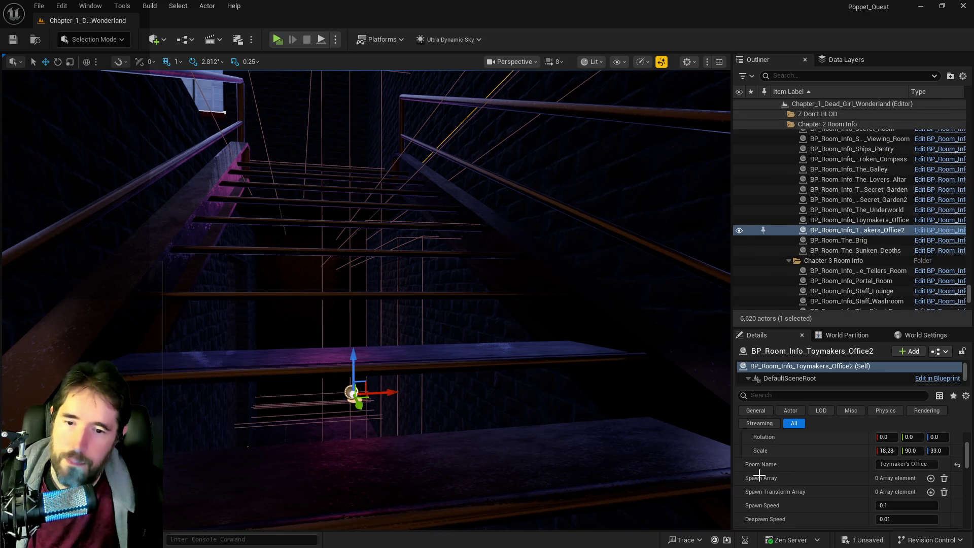
- Paste Toymaker's Office as BP_Secret_Door4's Room Name 2
mouse_move(482, 396)
mouse_down()
mouse_move(456, 396)
mouse_move(482, 396)
mouse_up()
click(405, 346)
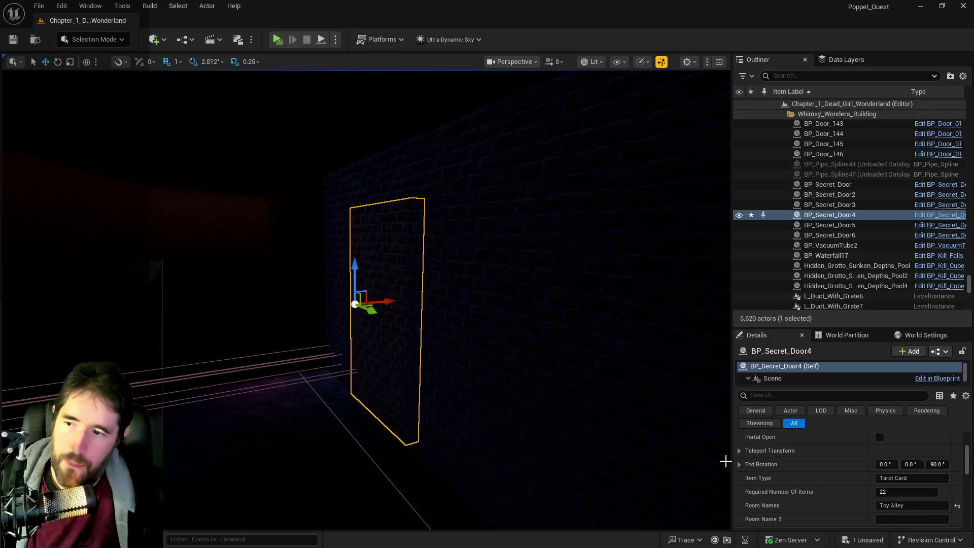
text(Toymaker's Office)
key(Return)
- Set BP_Secret_Door2's Room Names to Secret Viewing Room, copied from the adjacent room volume
mouse_move(667, 478)
mouse_down()
mouse_move(675, 441)
mouse_move(667, 477)
mouse_move(728, 471)
mouse_up()
click(667, 477)
drag(522, 349, 522, 349)
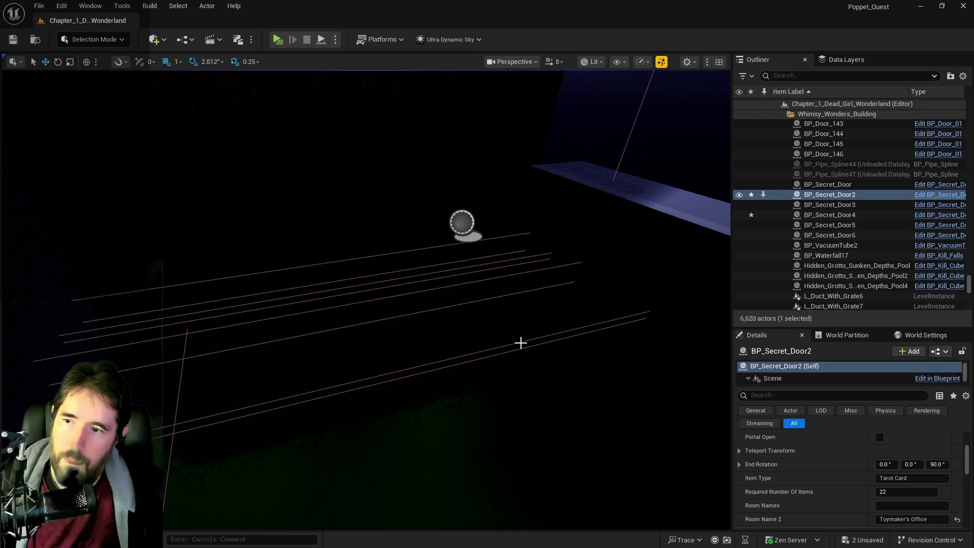
click(461, 222)
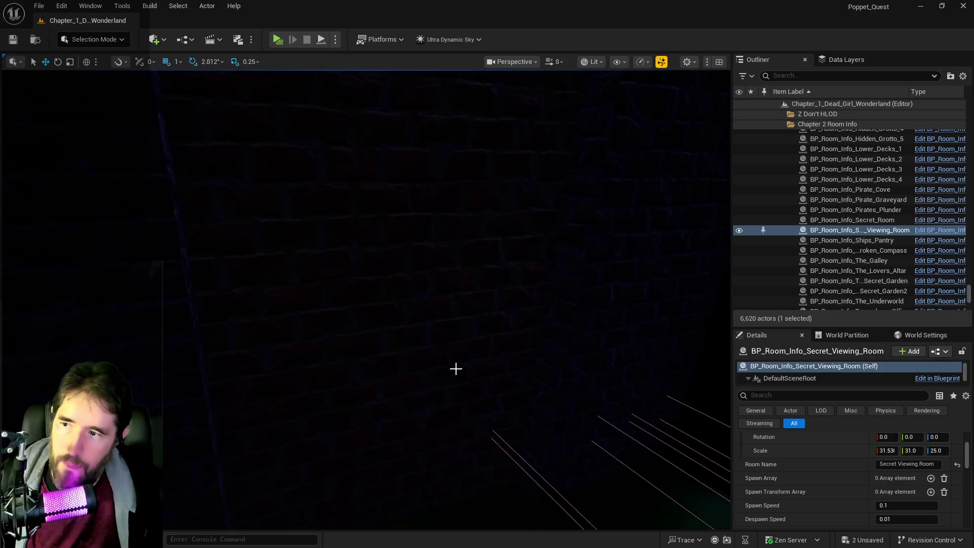
click(483, 387)
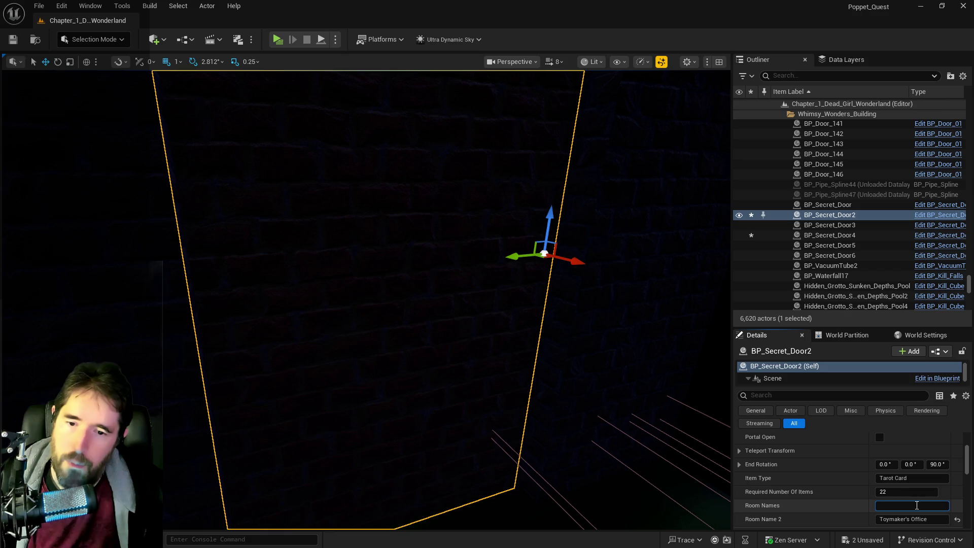
key(ctrl+v)
key(Return)
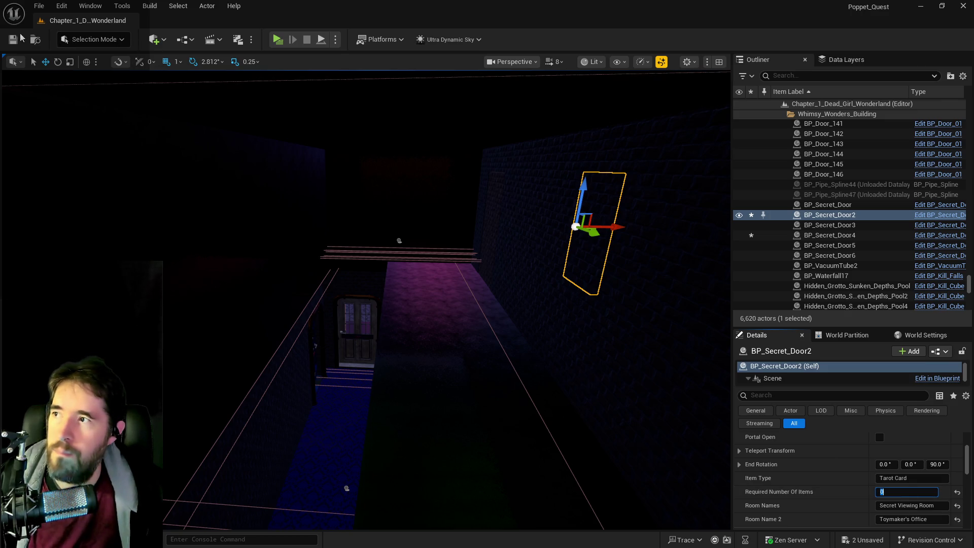
- Frame the secret door, set its Required Number Of Items to 0, and save all changes
key(f)
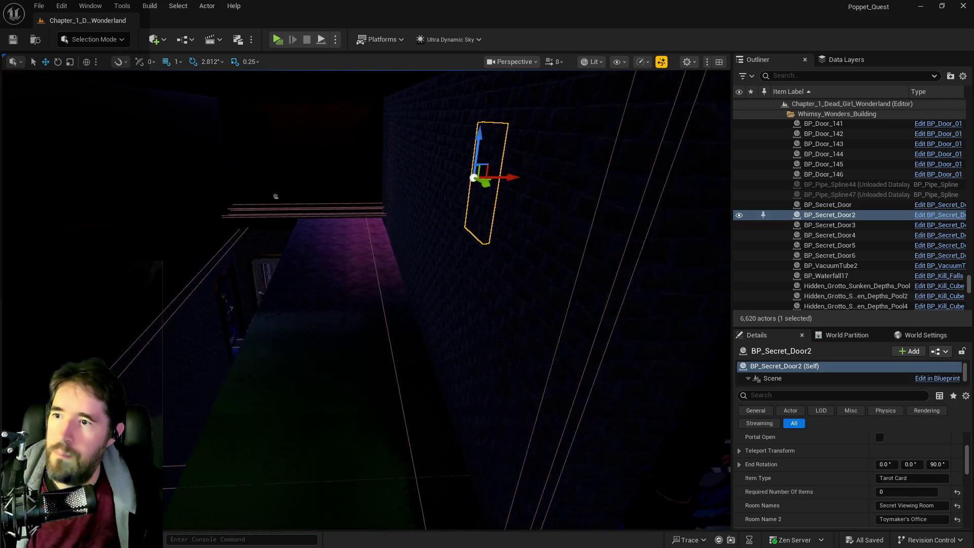
mouse_move(366, 300)
mouse_down()
mouse_move(309, 294)
mouse_move(295, 136)
mouse_up()
key(f)
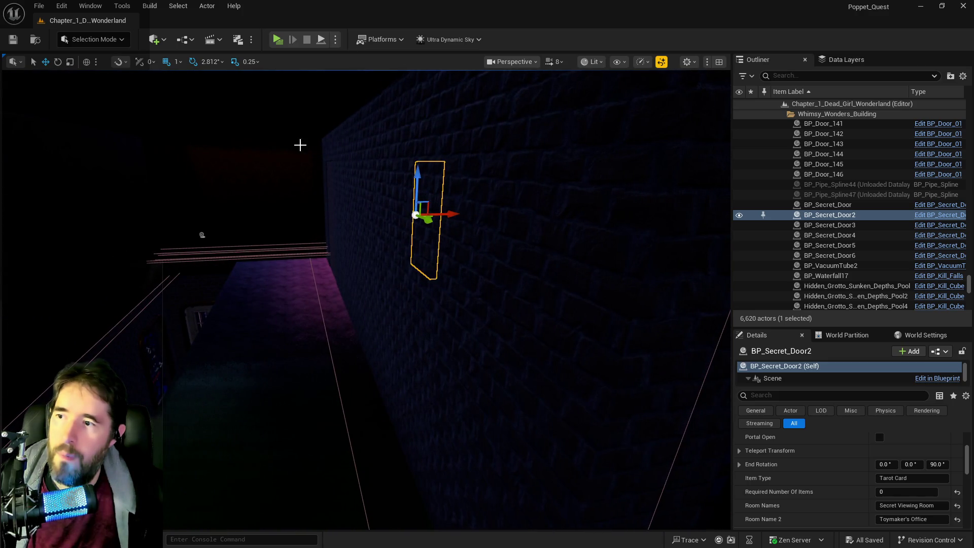
click(329, 184)
click(900, 493)
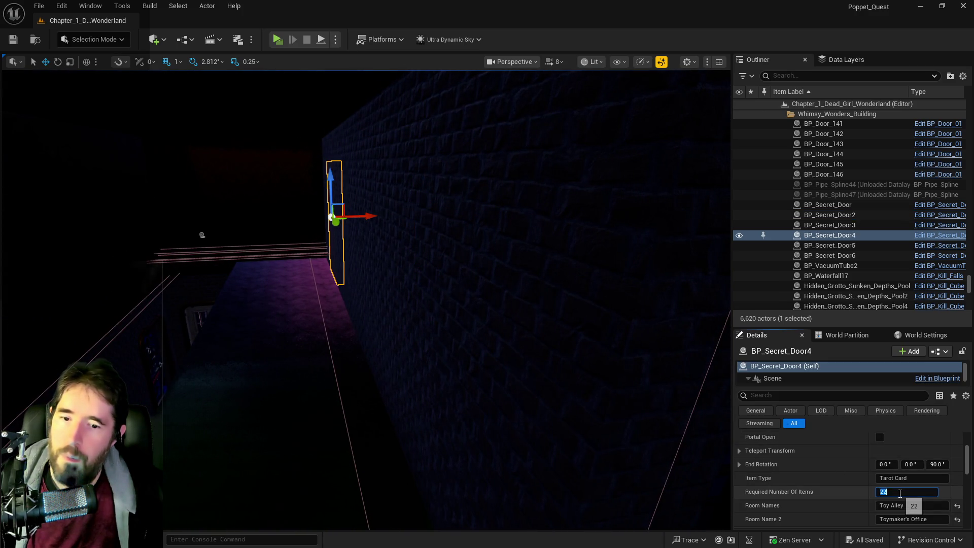
key(ctrl+s)
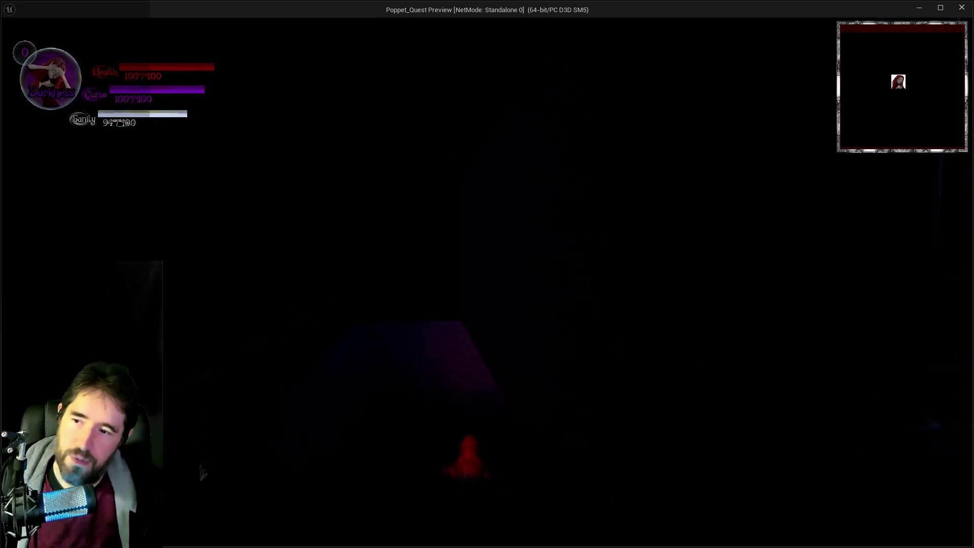
- Open and close the inventory, cast the curse ability, and run into the Toymaker's Office
key(i)
click(305, 483)
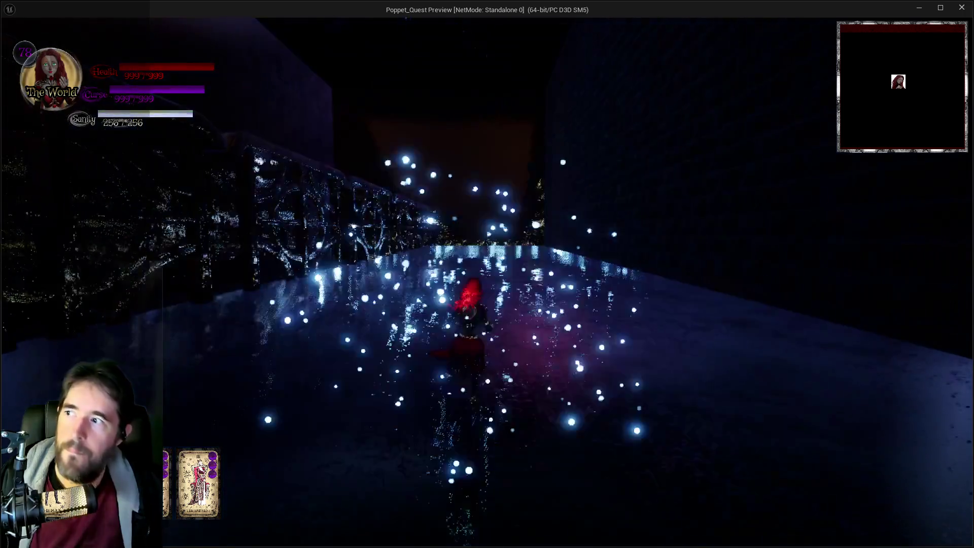
key(q)
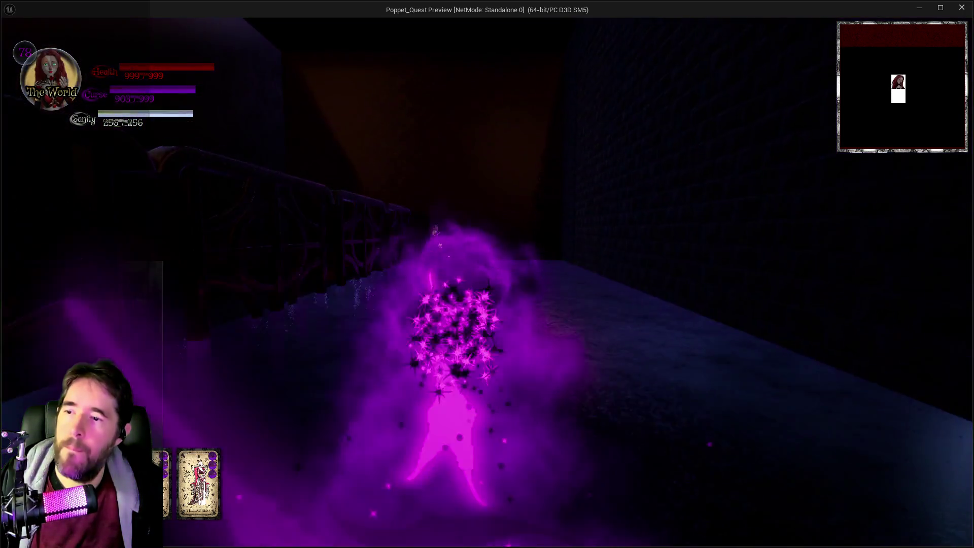
key(w)
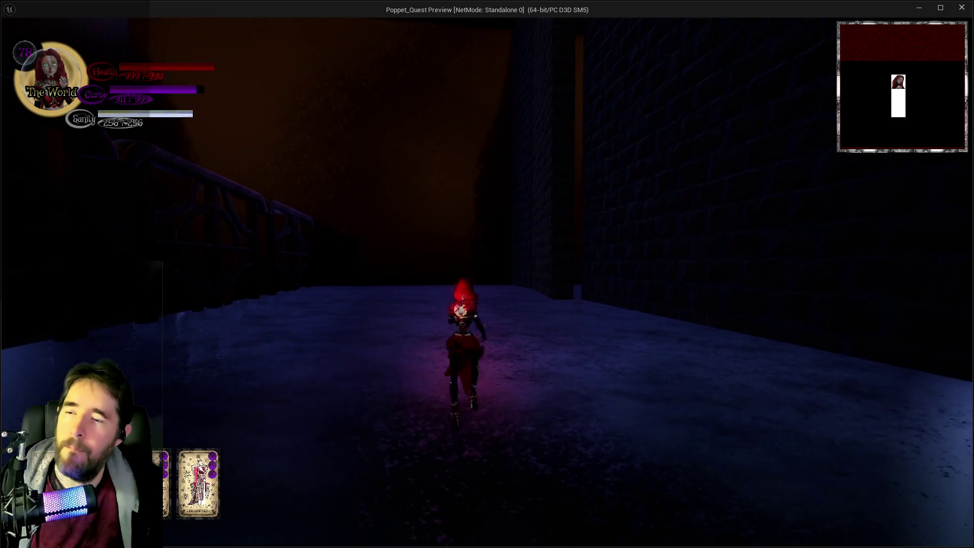
key(w)
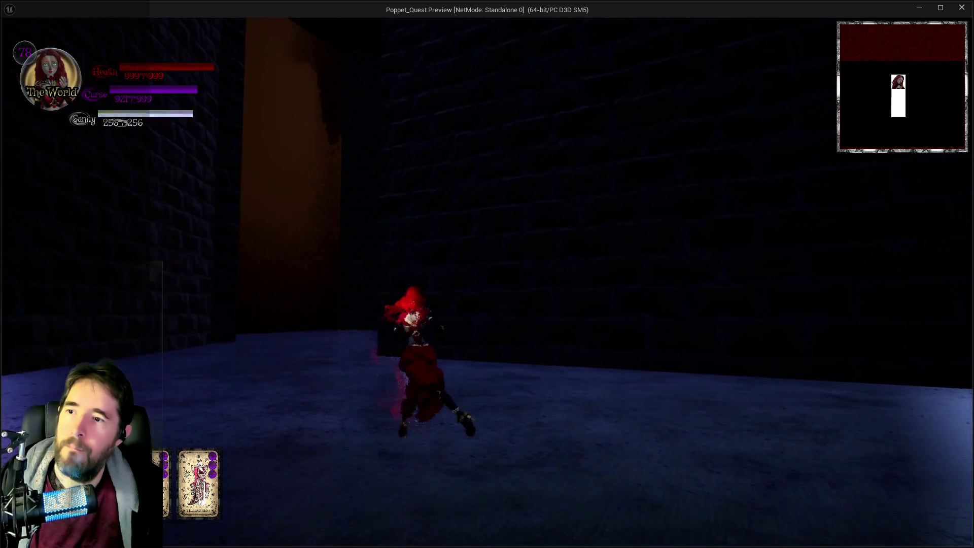
key(w)
key(w)
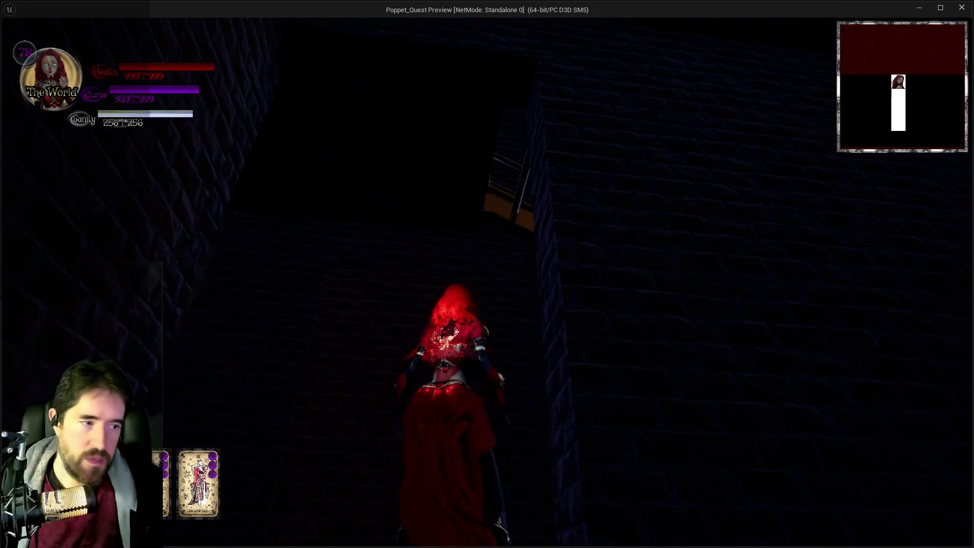
key(w)
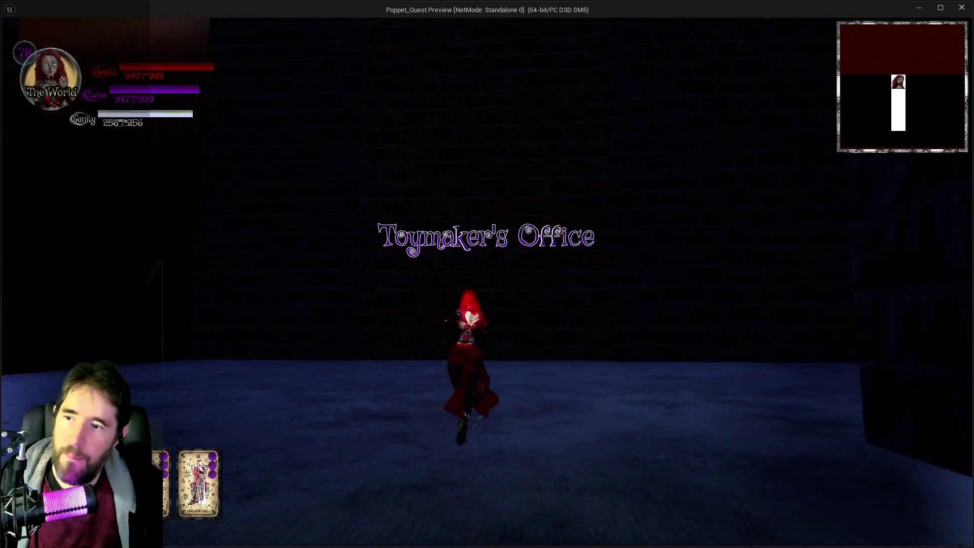
key(w)
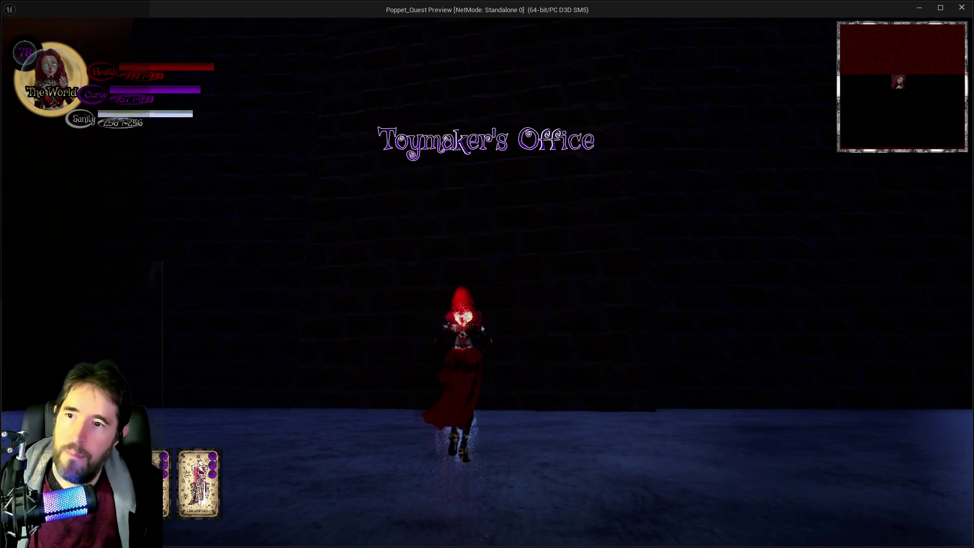
- Run through the lit passage and dark corridor into the new area, then return to the editor
key(w)
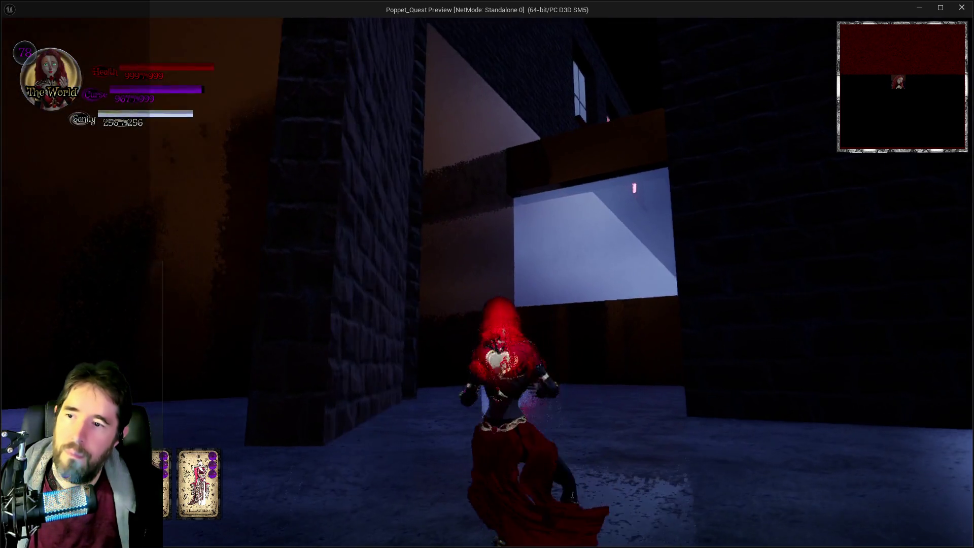
key(w)
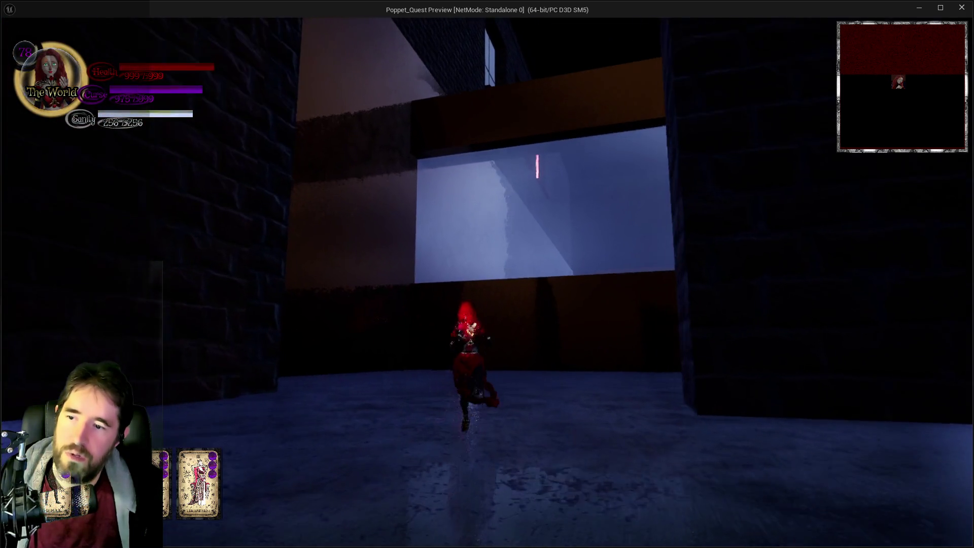
key(w)
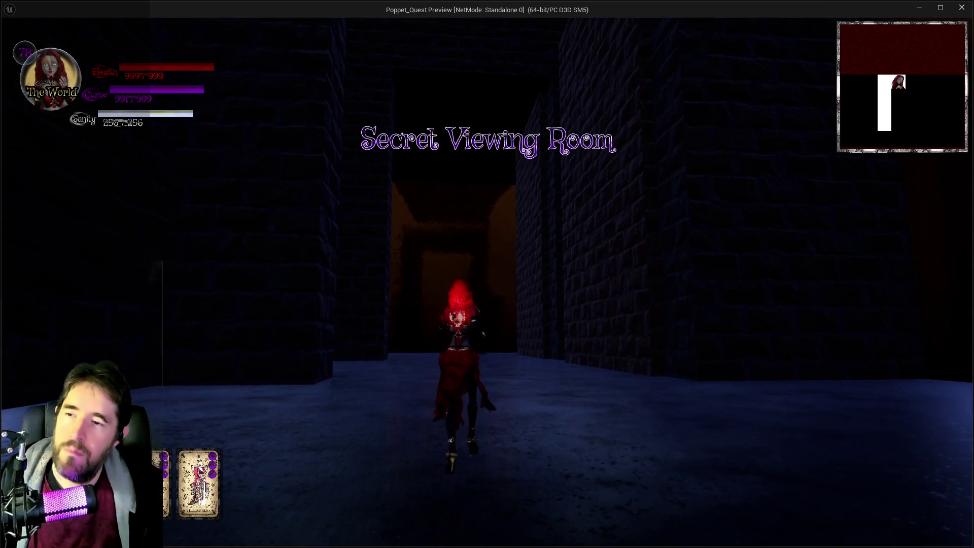
key(w)
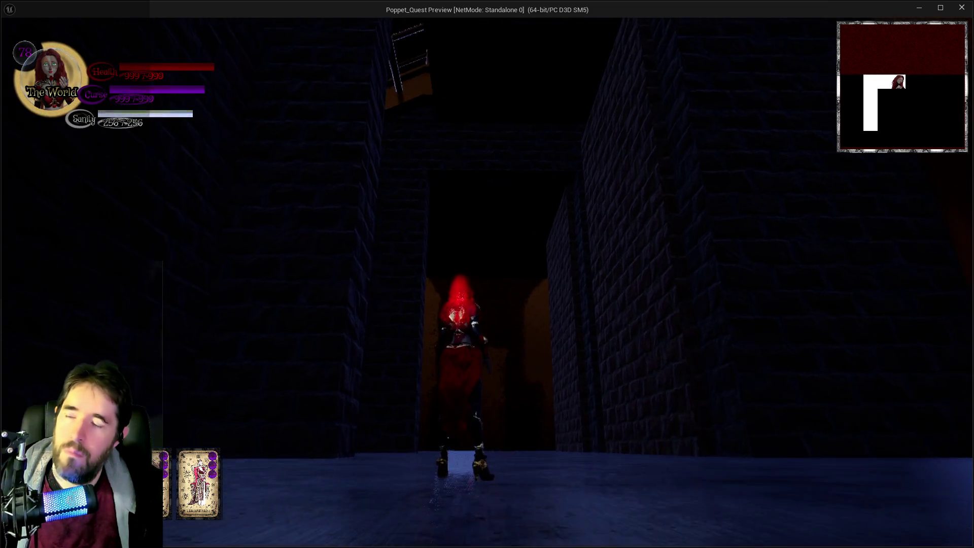
key(w)
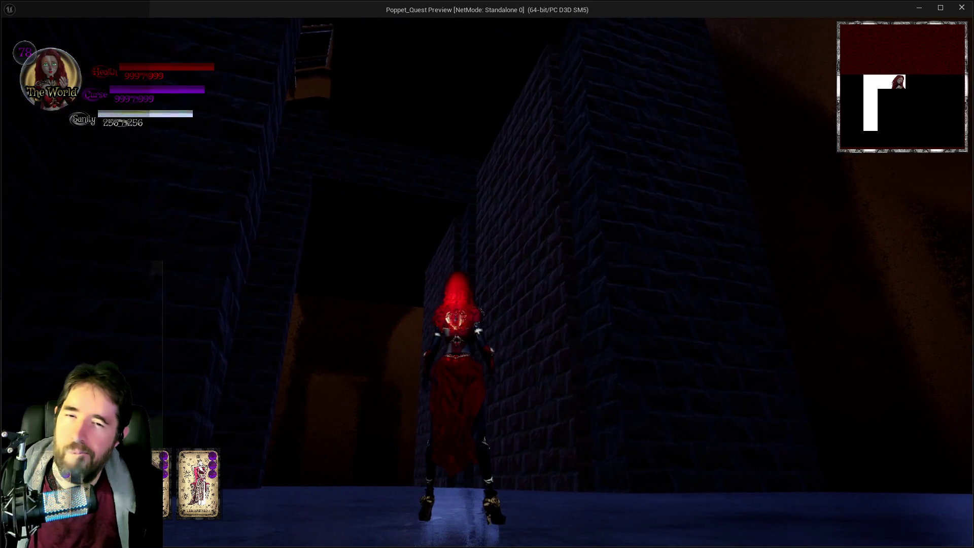
key(w)
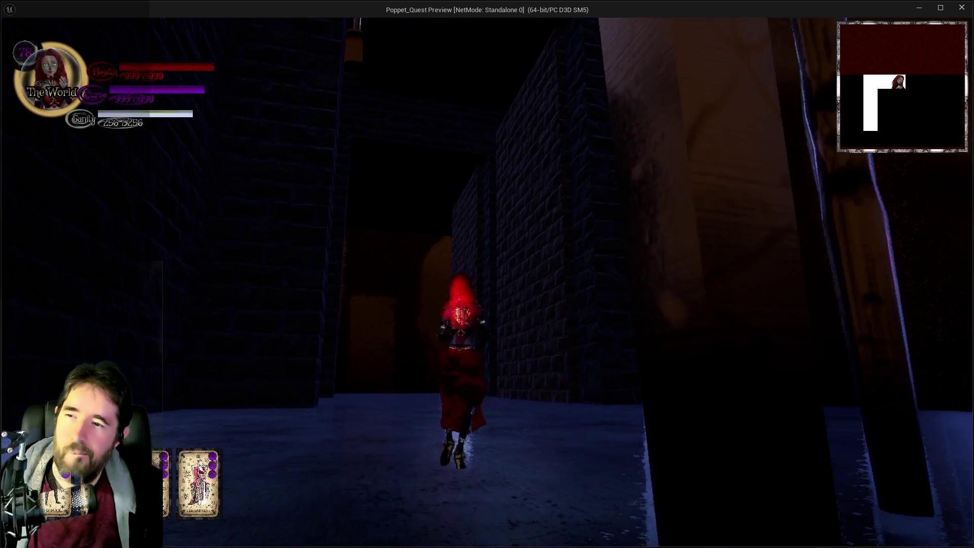
key(w)
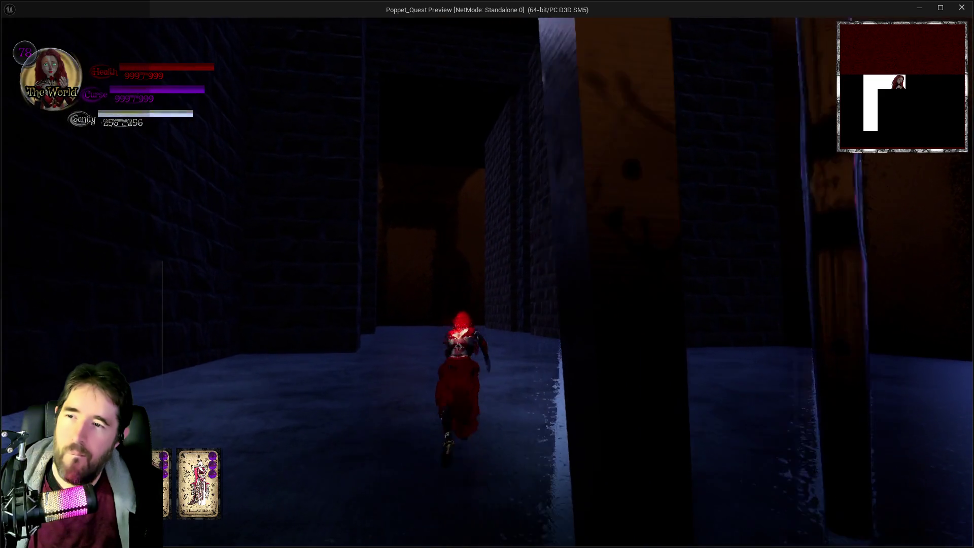
key(w)
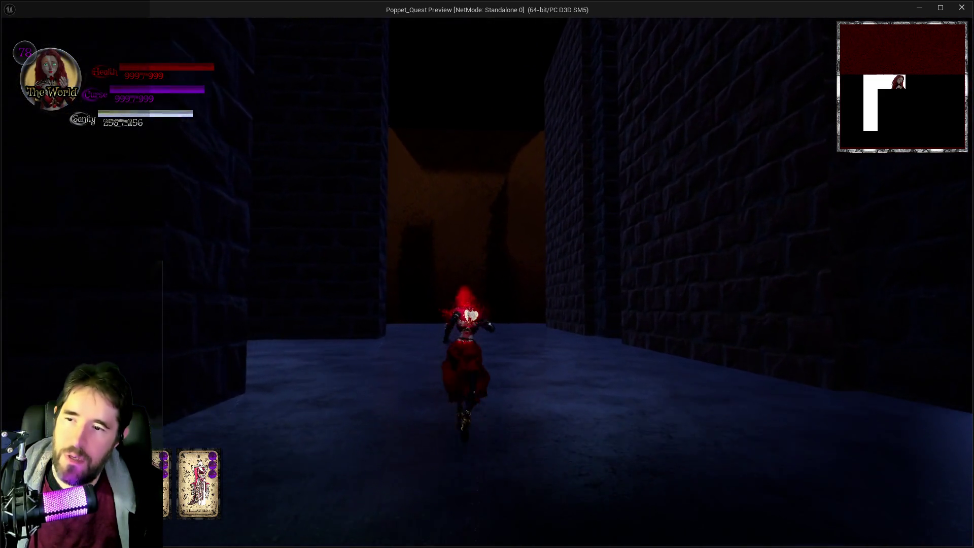
key(w)
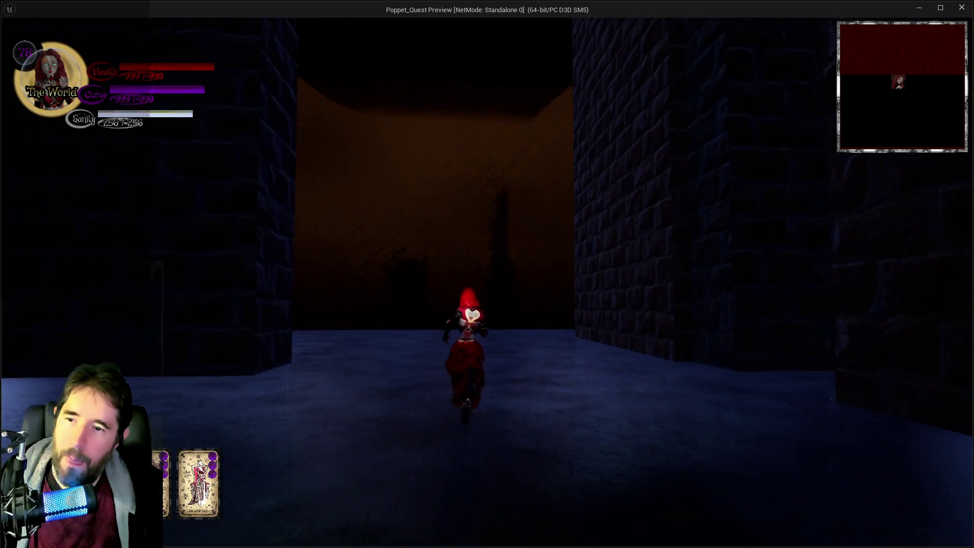
key(w)
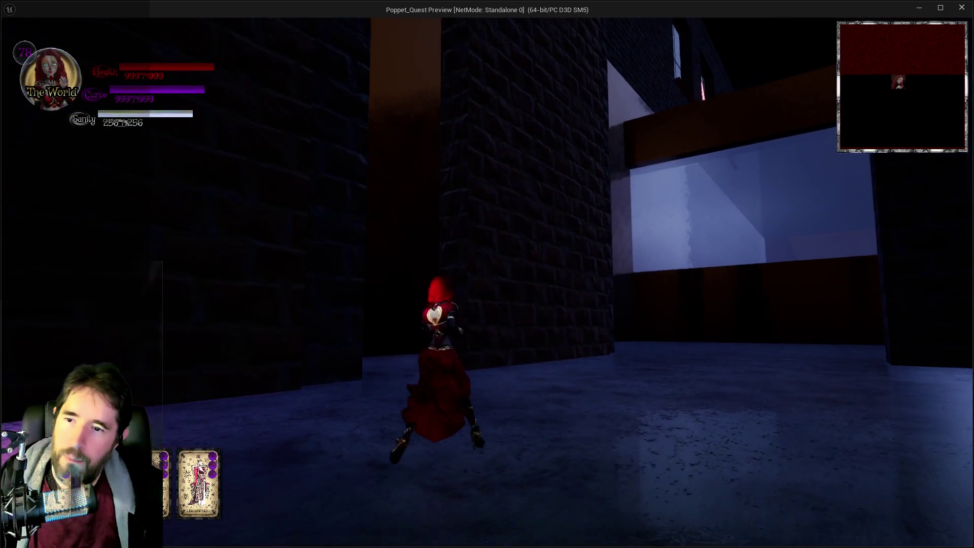
key(w)
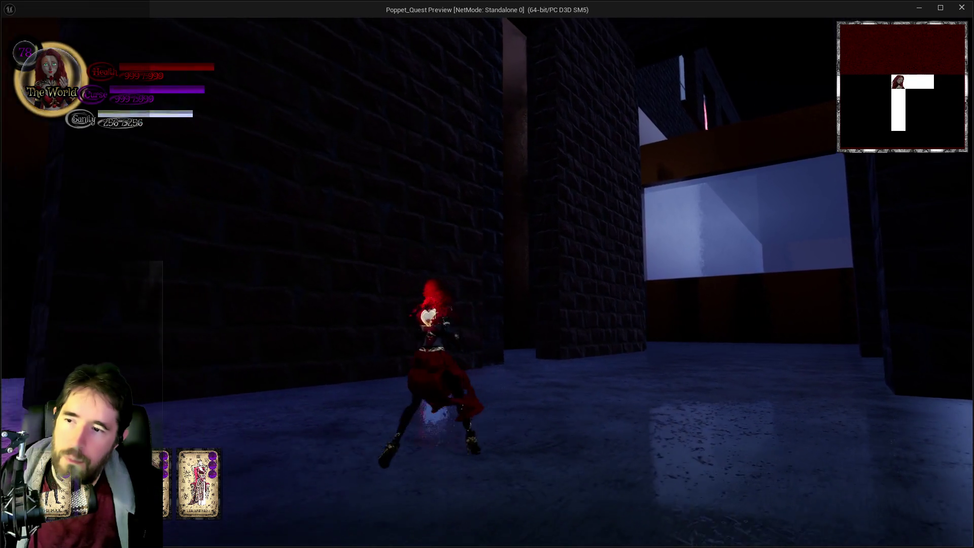
key(w)
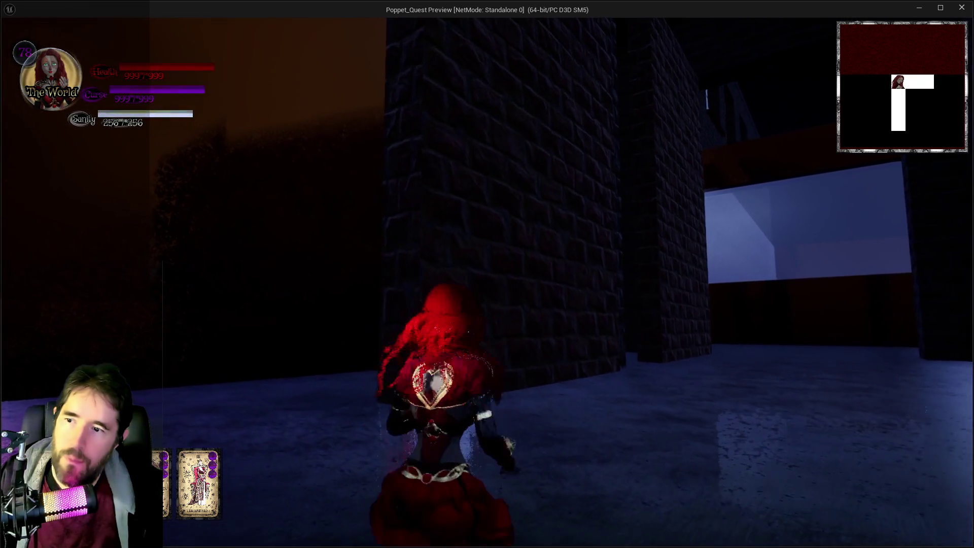
key(alt+Tab)
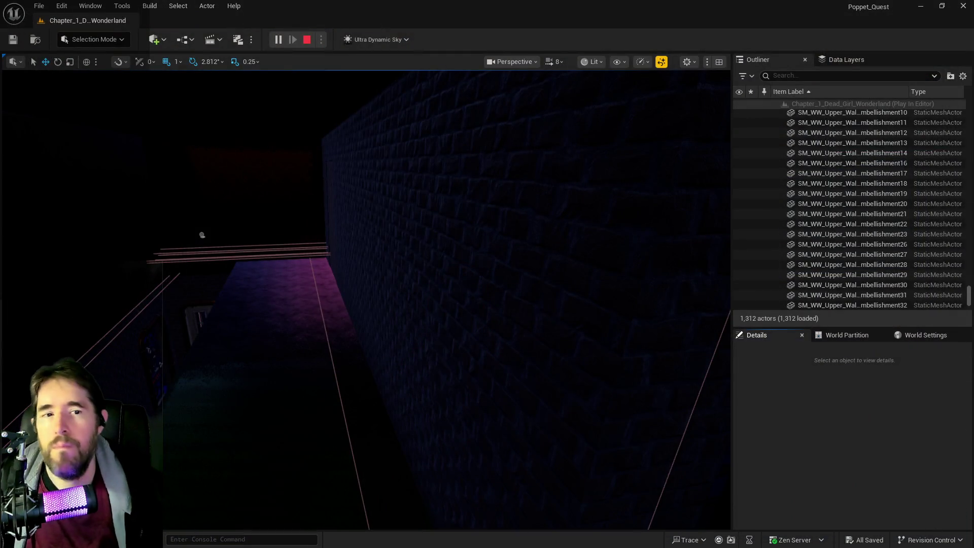
- Bring up the BP_Secret_Door graph and pan across the LENGTH, SET, CLEAR, OR and Delay nodes
key(alt+Tab)
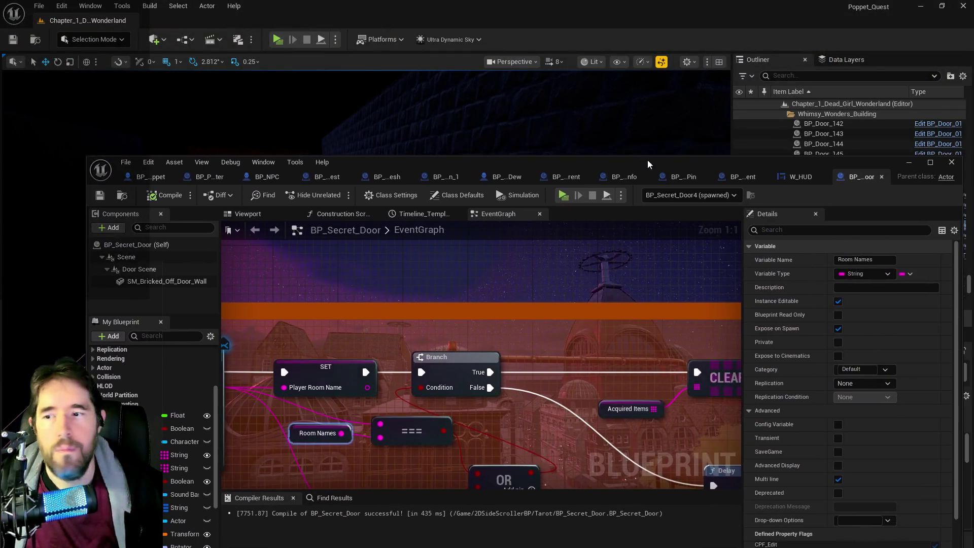
scroll(601, 254, down, 5)
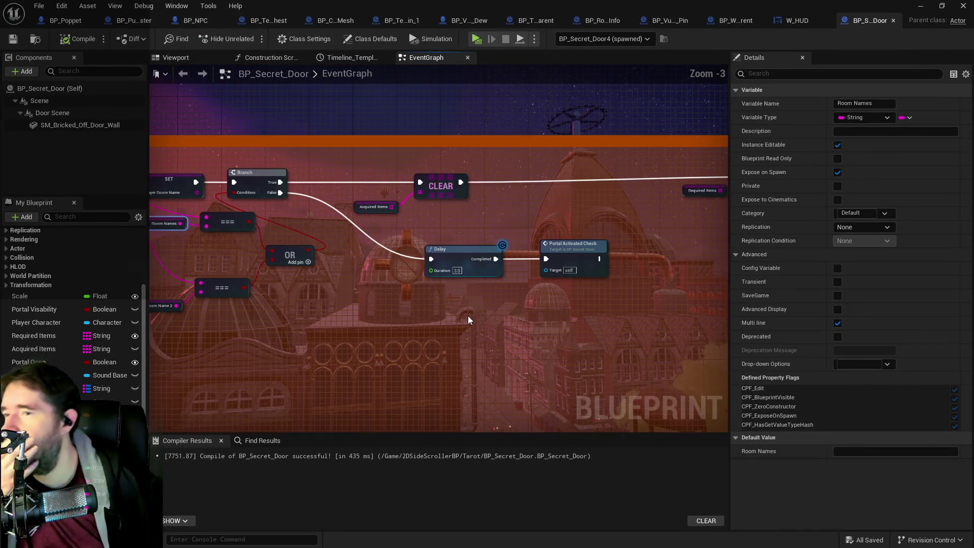
mouse_move(267, 256)
mouse_down()
mouse_move(453, 266)
mouse_move(214, 257)
mouse_up()
drag(296, 272, 463, 247)
scroll(313, 186, up, 2)
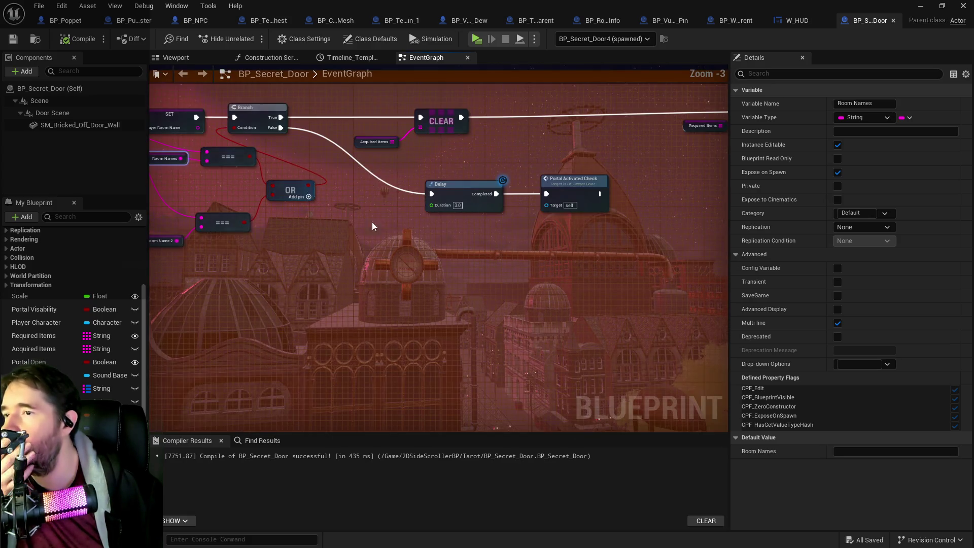
scroll(355, 244, down, 2)
mouse_move(392, 274)
mouse_down()
mouse_move(355, 224)
mouse_move(297, 218)
mouse_move(501, 214)
mouse_up()
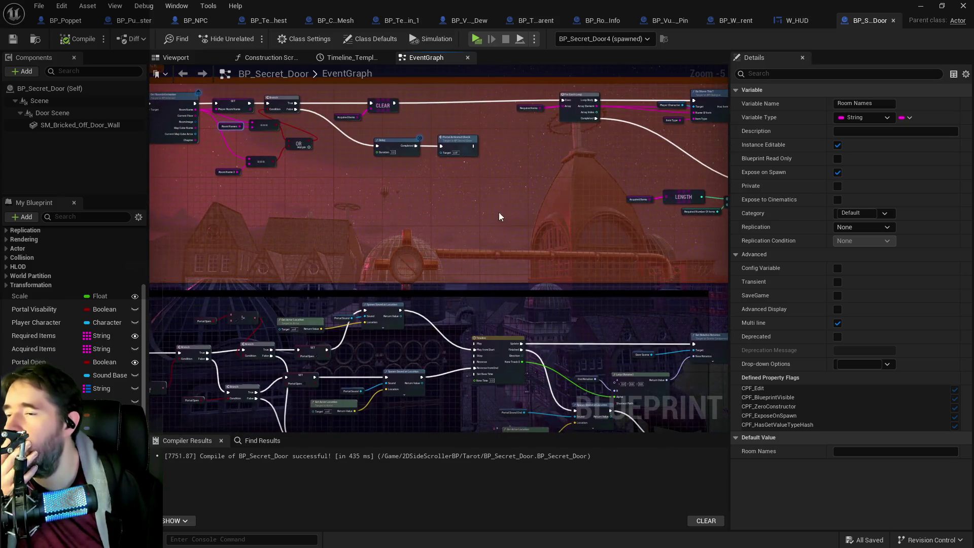
mouse_move(391, 296)
mouse_down()
mouse_move(599, 211)
mouse_move(485, 239)
mouse_move(254, 228)
mouse_up()
drag(499, 265, 373, 273)
drag(355, 178, 375, 209)
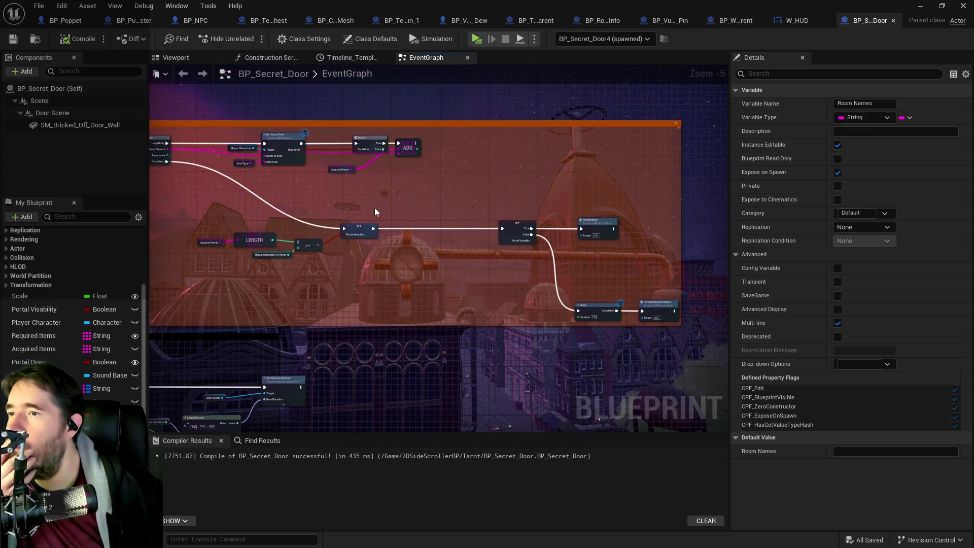
drag(416, 285, 394, 269)
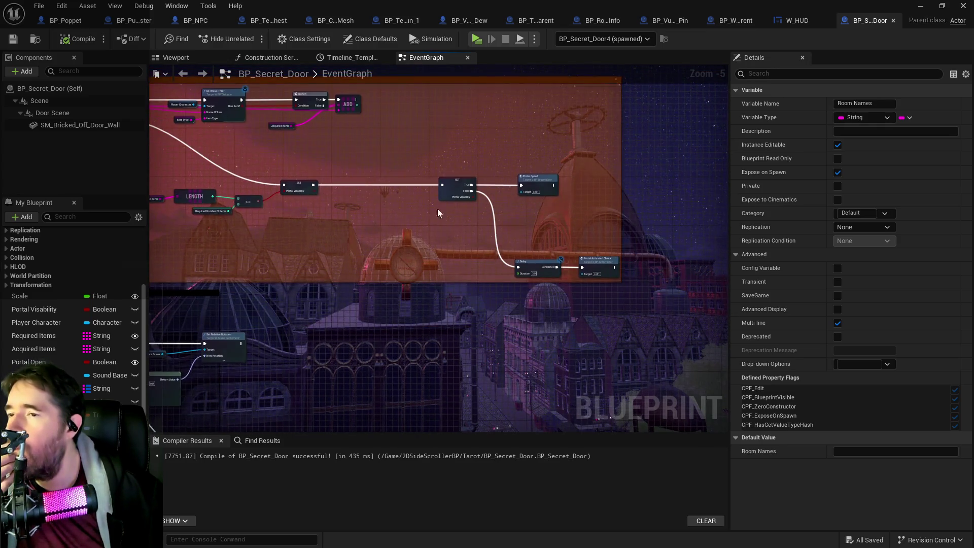
- Pan along the lower node row to the Get Distance To, Timeline and Portal Open? event
scroll(529, 198, up, 2)
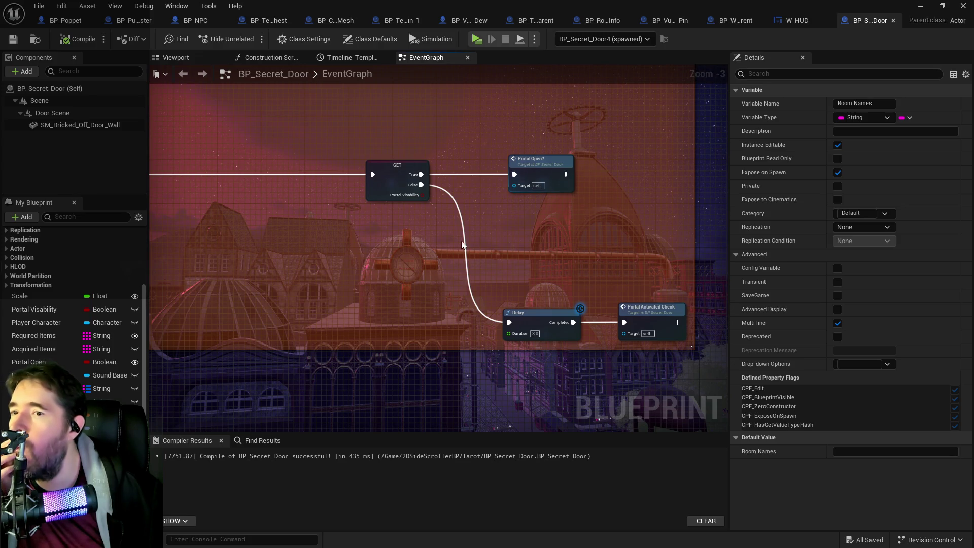
mouse_move(441, 254)
mouse_down()
mouse_move(569, 227)
mouse_move(710, 218)
mouse_up()
mouse_move(624, 223)
mouse_down()
mouse_move(601, 168)
mouse_move(586, 214)
mouse_move(601, 214)
mouse_up()
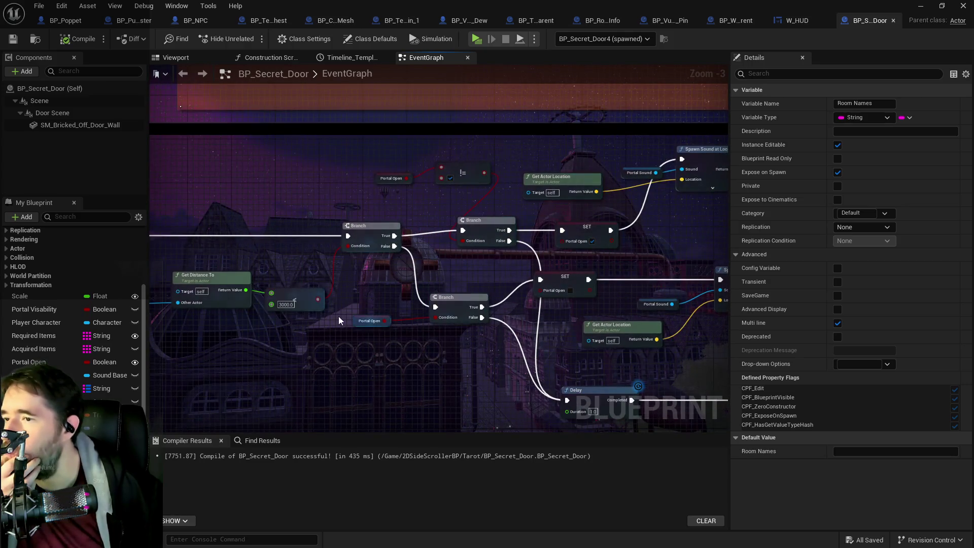
scroll(370, 293, down, 2)
drag(370, 290, 239, 374)
scroll(390, 259, up, 2)
mouse_move(405, 273)
mouse_down()
mouse_move(465, 124)
mouse_move(412, 221)
mouse_move(305, 267)
mouse_up()
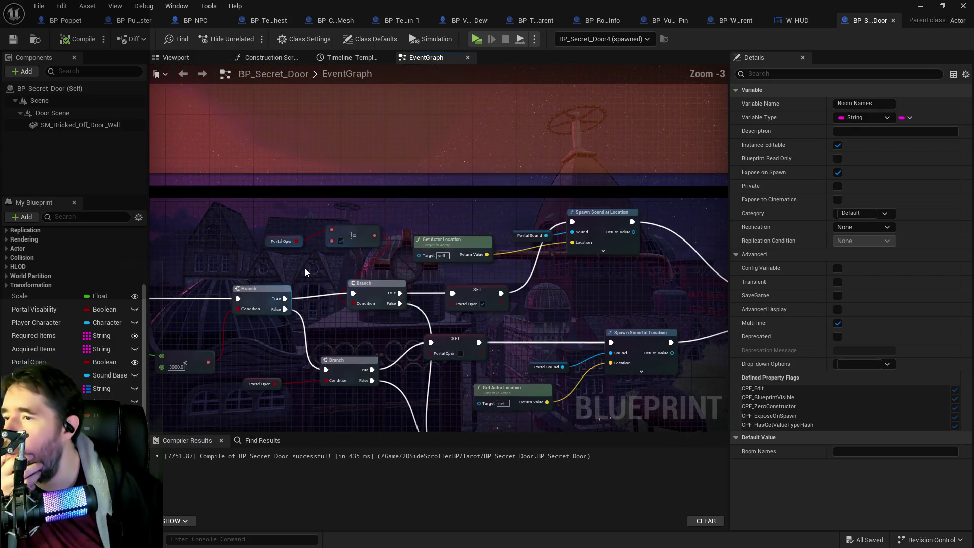
mouse_move(276, 328)
mouse_down()
mouse_move(365, 260)
mouse_move(401, 285)
mouse_move(460, 294)
mouse_move(386, 294)
mouse_move(338, 320)
mouse_move(434, 312)
mouse_move(244, 264)
mouse_move(431, 319)
mouse_move(355, 321)
mouse_up()
mouse_move(452, 316)
mouse_down()
mouse_move(420, 314)
mouse_move(642, 337)
mouse_move(547, 339)
mouse_up()
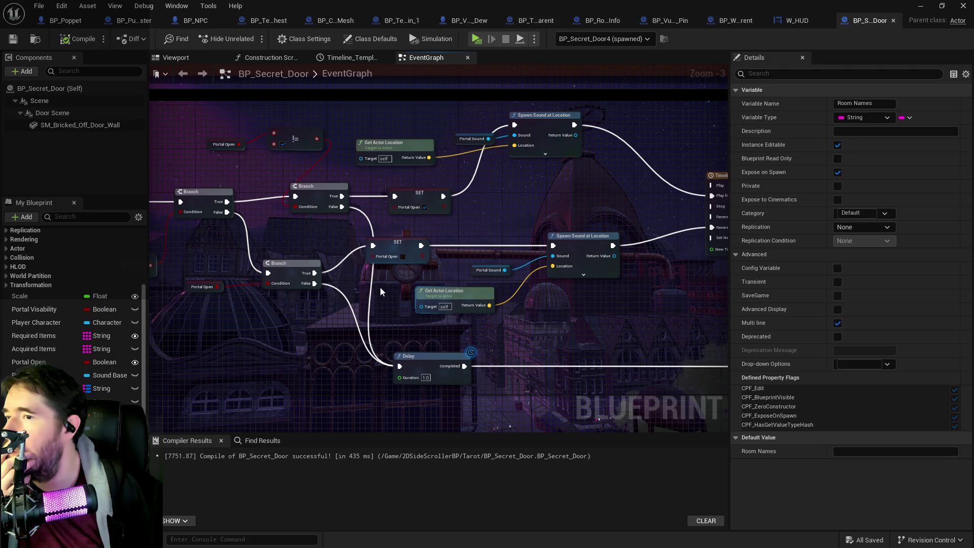
mouse_move(243, 304)
mouse_down()
mouse_move(351, 324)
mouse_move(489, 326)
mouse_up()
- Add a Close Portal custom event and wire it into the lower Branch of the portal logic
right_click(375, 352)
text(custom)
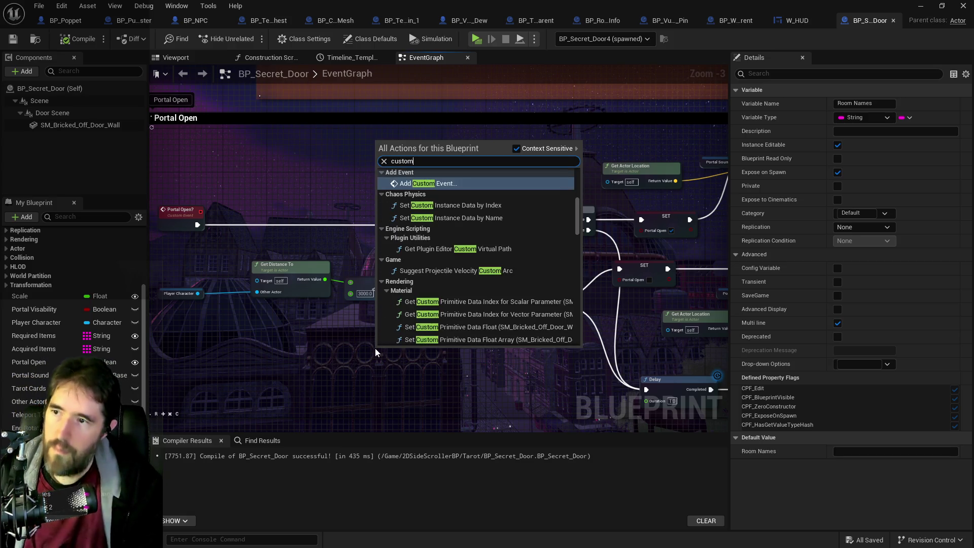
key(Return)
text(Close Portal)
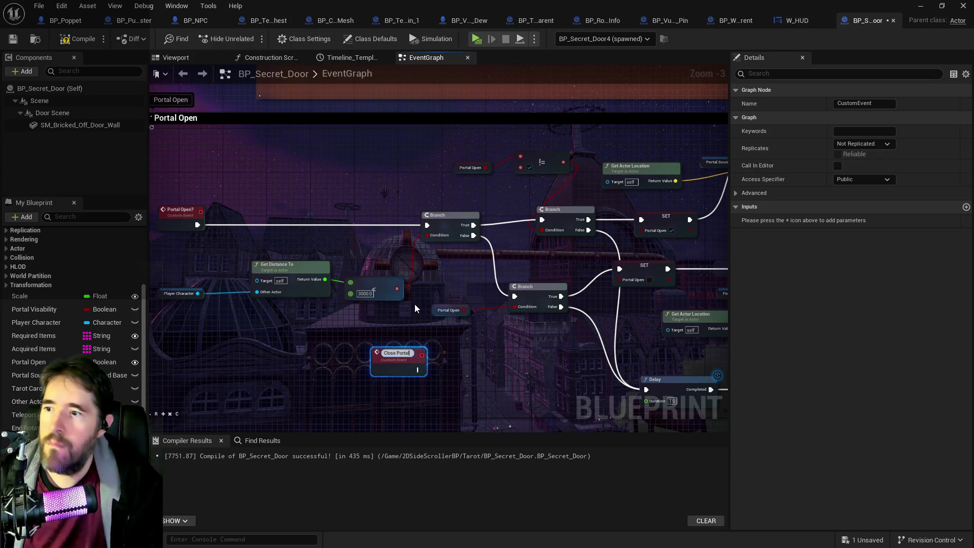
mouse_move(409, 366)
mouse_down()
mouse_move(447, 325)
mouse_move(515, 296)
mouse_up()
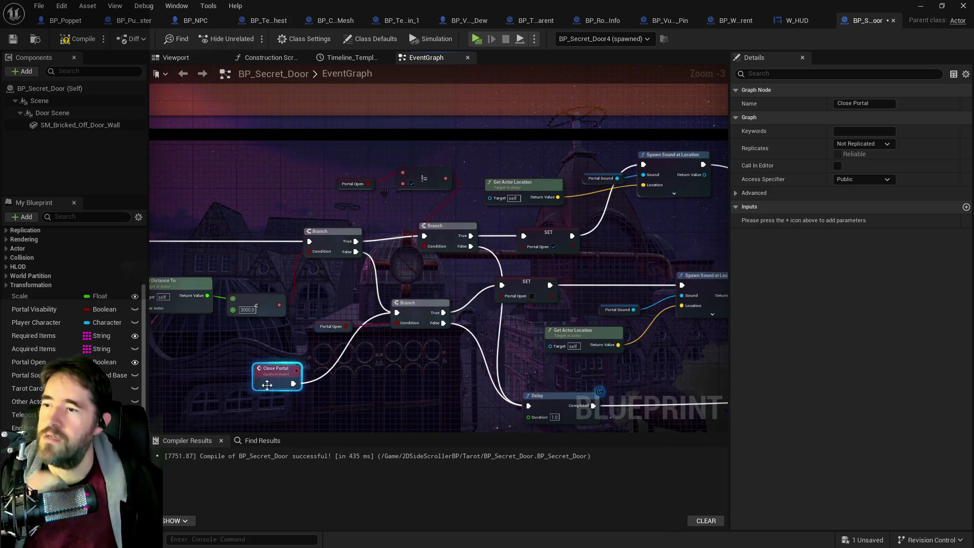
drag(262, 368, 243, 354)
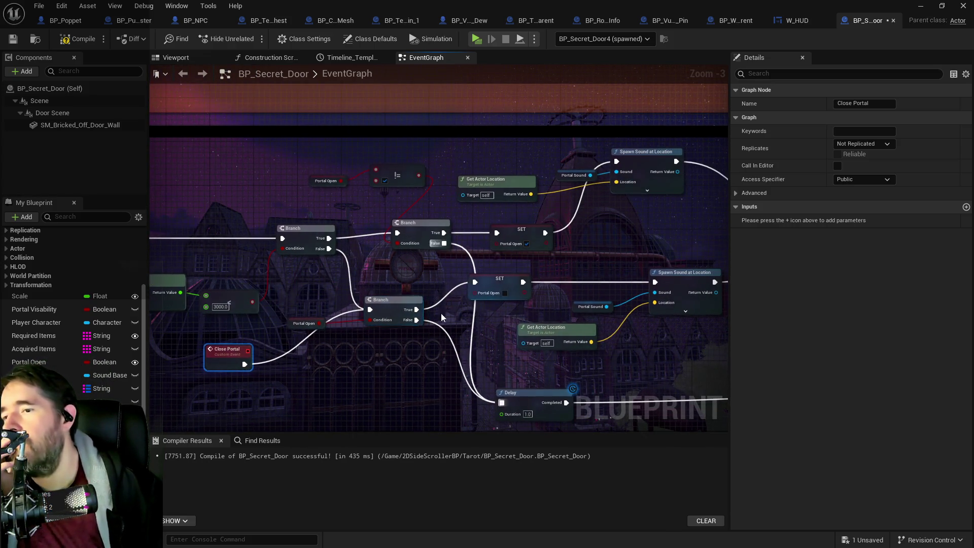
mouse_move(483, 292)
mouse_down()
mouse_move(510, 301)
mouse_move(511, 270)
mouse_up()
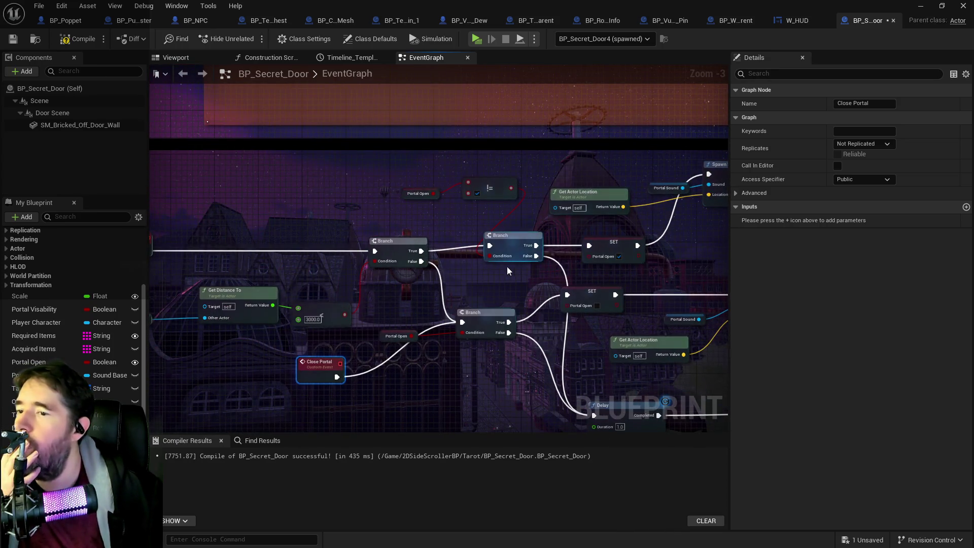
mouse_move(391, 189)
mouse_down()
mouse_move(382, 387)
mouse_move(272, 321)
mouse_move(450, 211)
mouse_up()
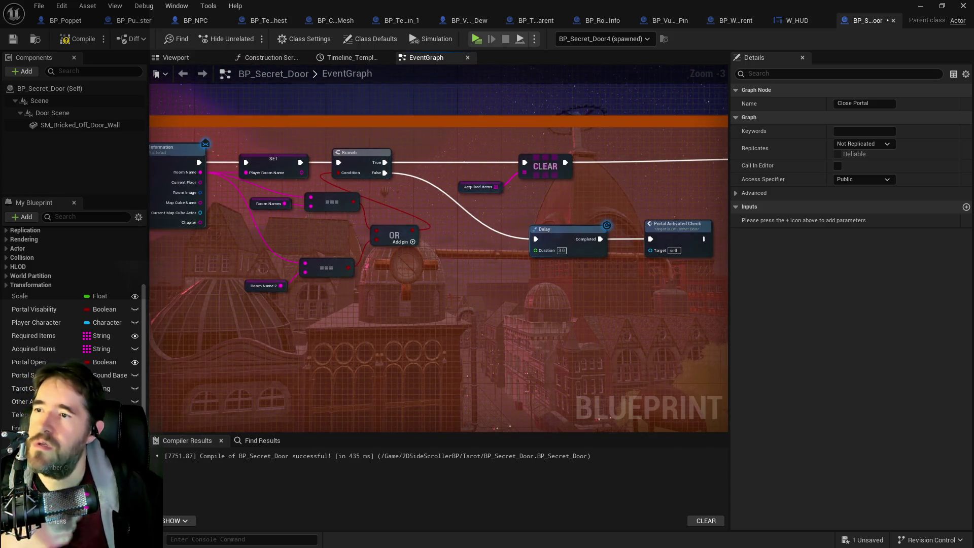
- Call Close Portal from the Branch's False output ahead of the Delay, then compile and save
drag(585, 273, 537, 272)
right_click(536, 273)
text(close po)
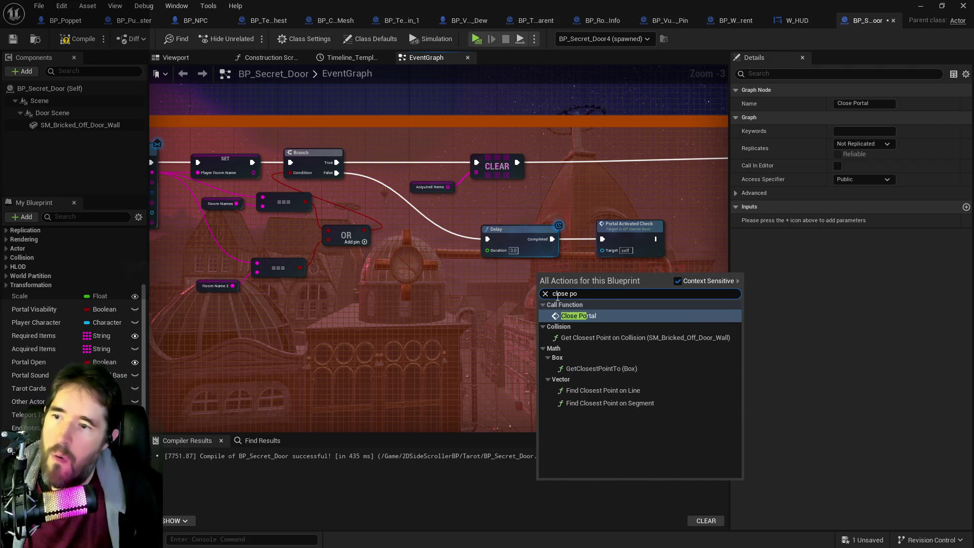
click(567, 316)
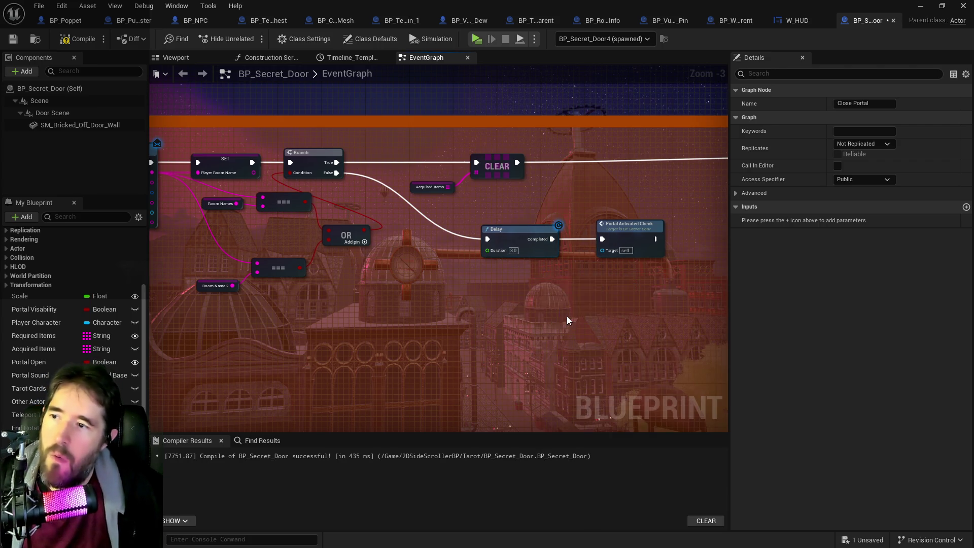
mouse_move(577, 279)
mouse_down()
mouse_move(487, 253)
mouse_move(446, 228)
mouse_up()
drag(336, 173, 421, 243)
click(460, 242)
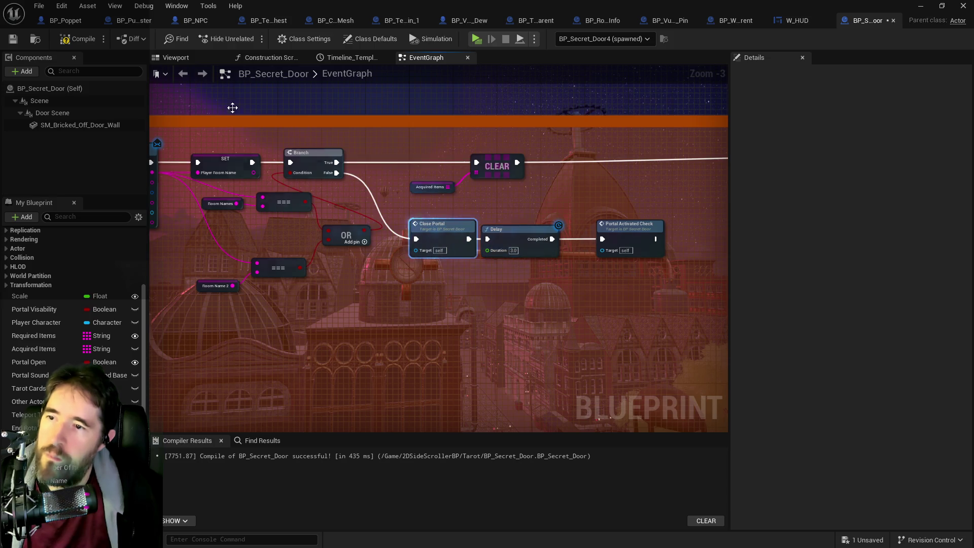
click(13, 39)
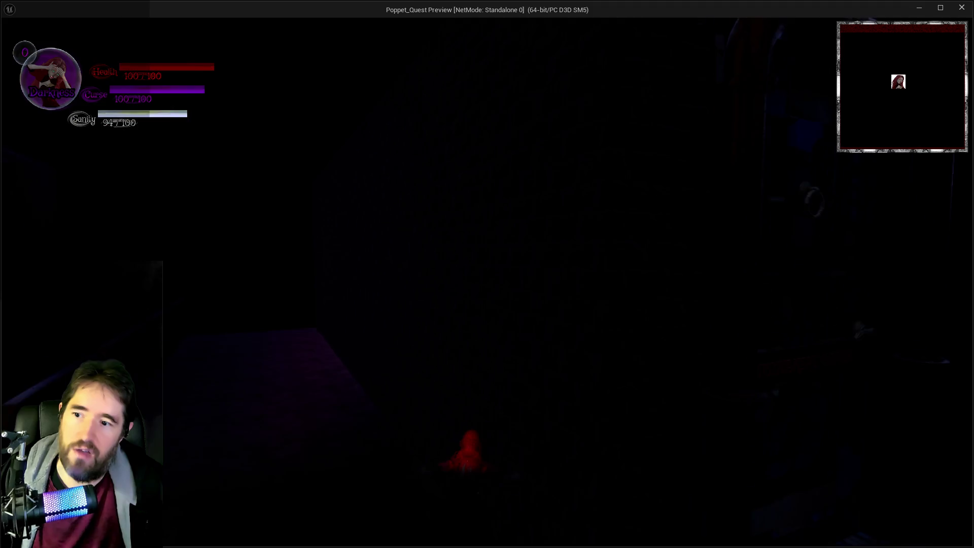
- Open the inventory, run through the dark alley into the walled corridor, then switch back to the blueprint
key(i)
key(i)
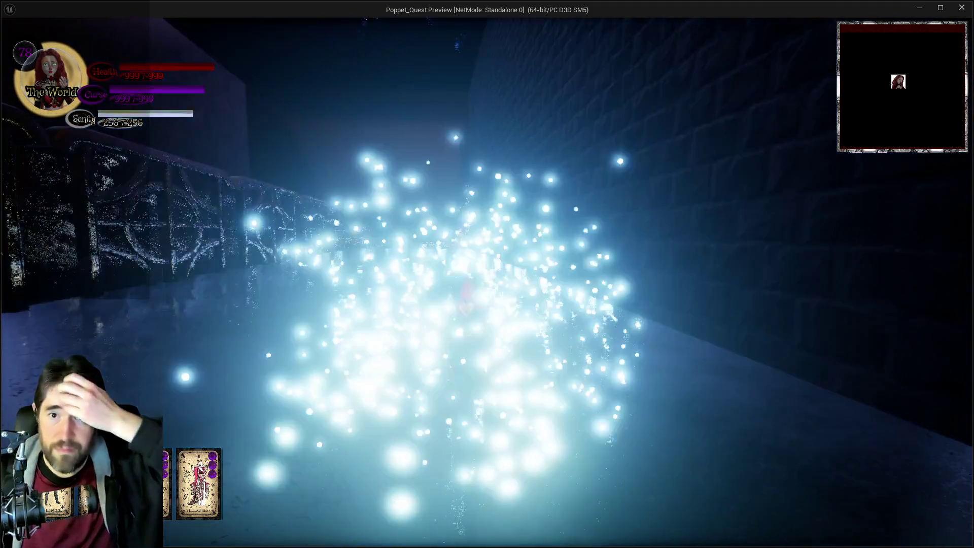
key(w)
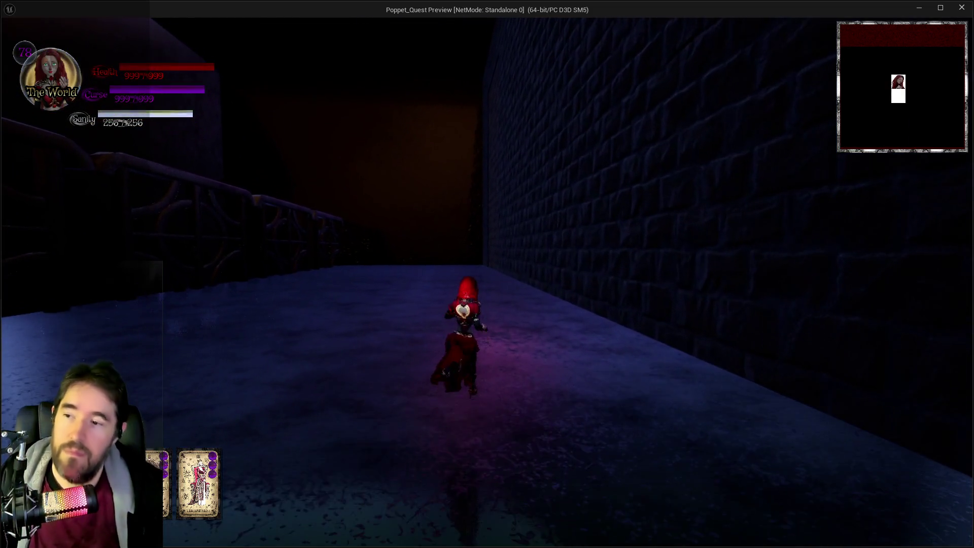
key(w)
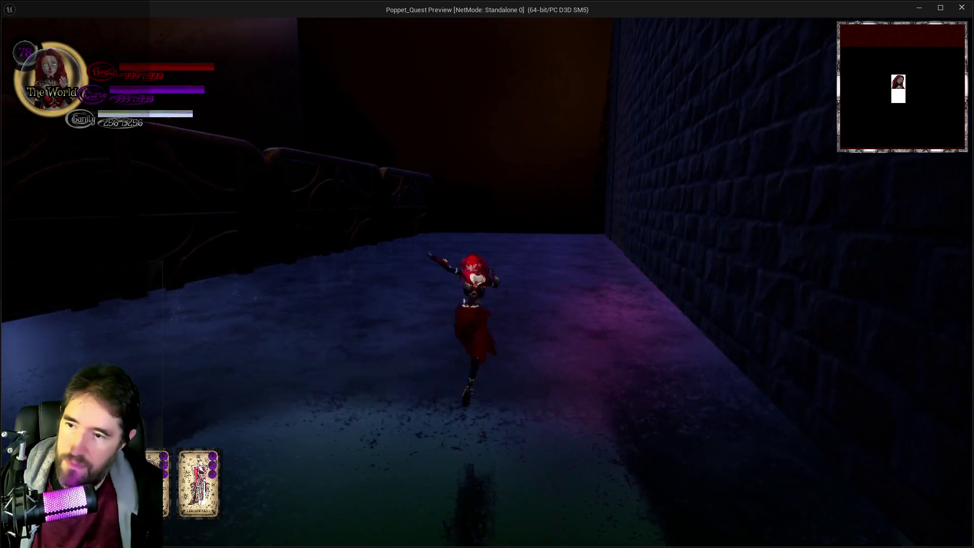
key(w)
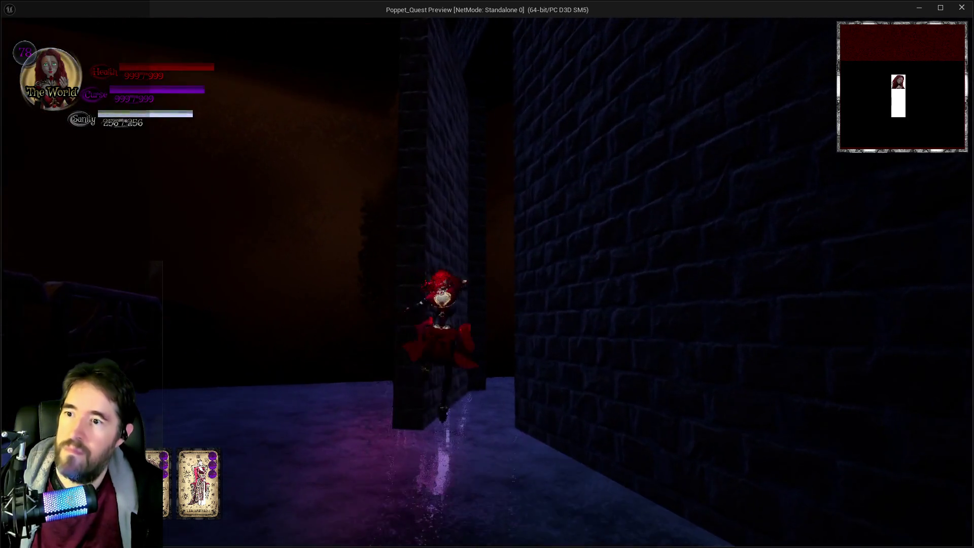
key(w)
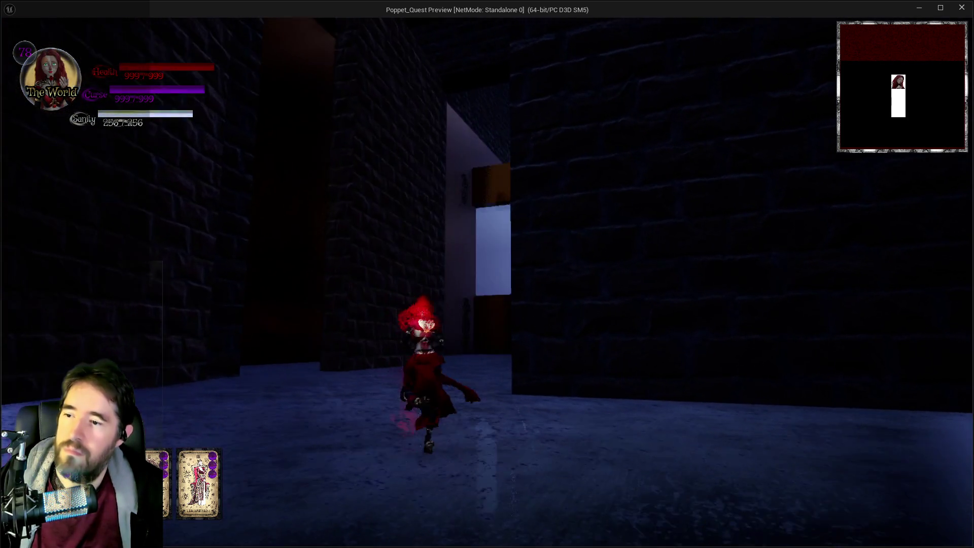
key(w)
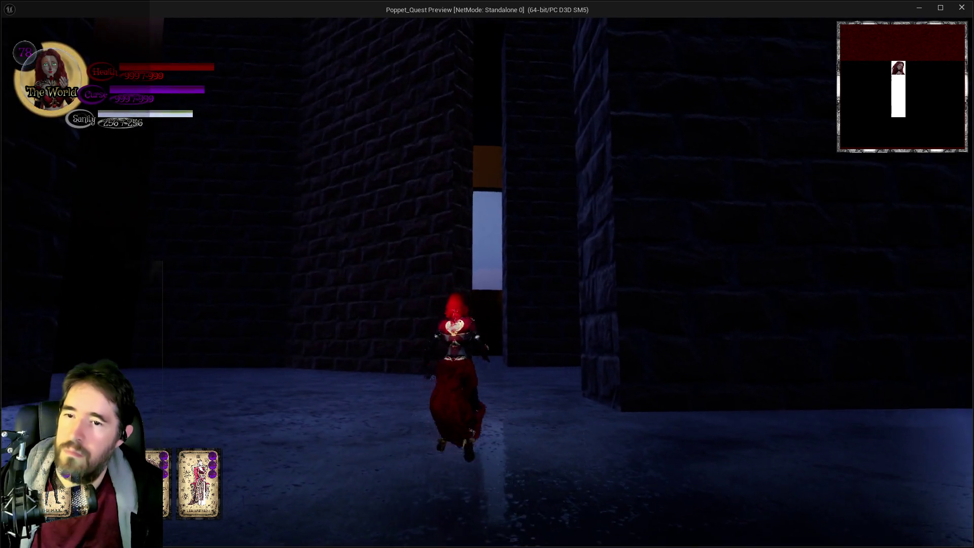
key(w)
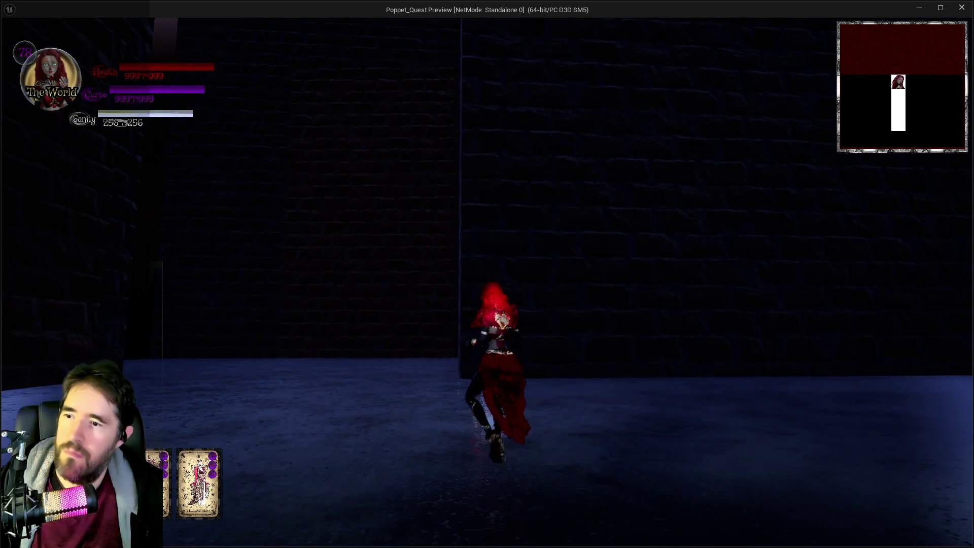
key(w)
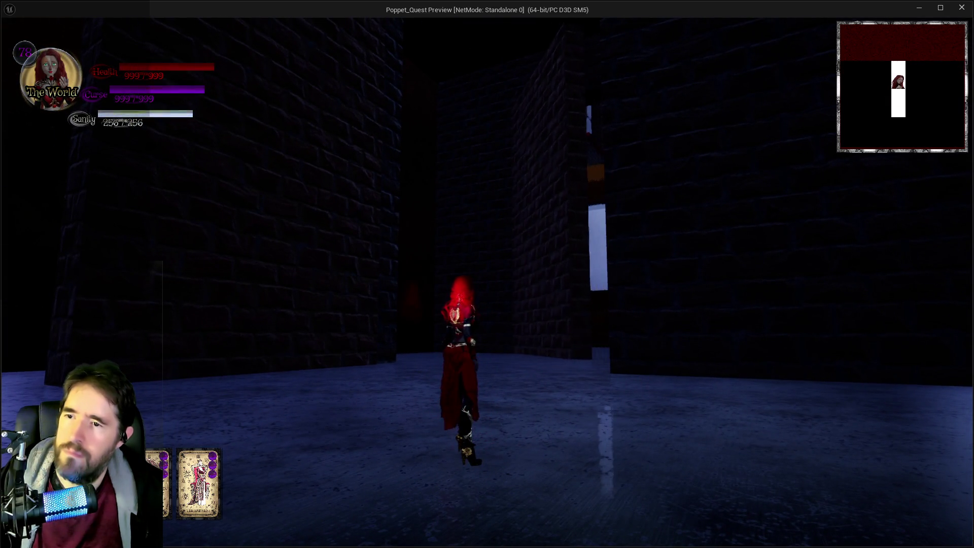
key(alt+Tab)
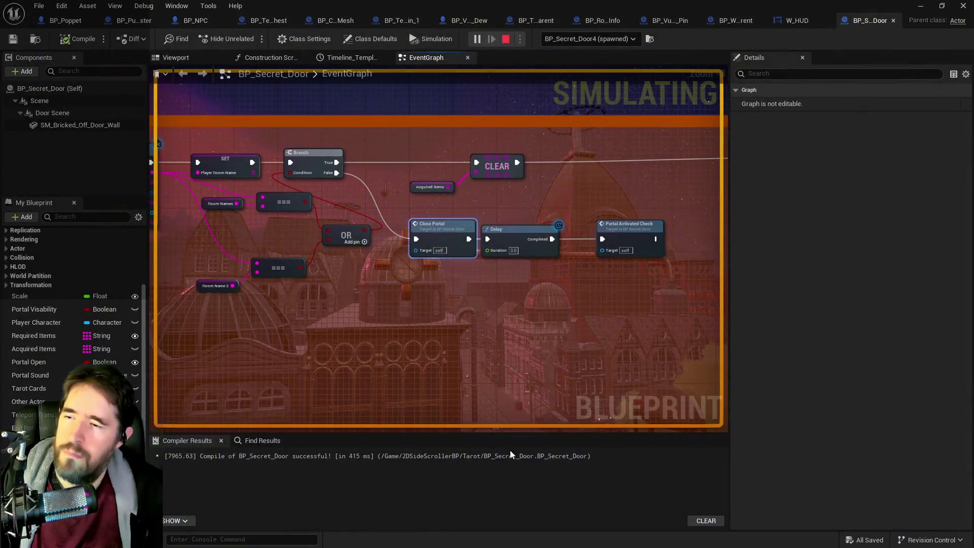
- Select the Branch and Portal Open getter for copying and move Close Portal beside them
scroll(432, 378, down, 5)
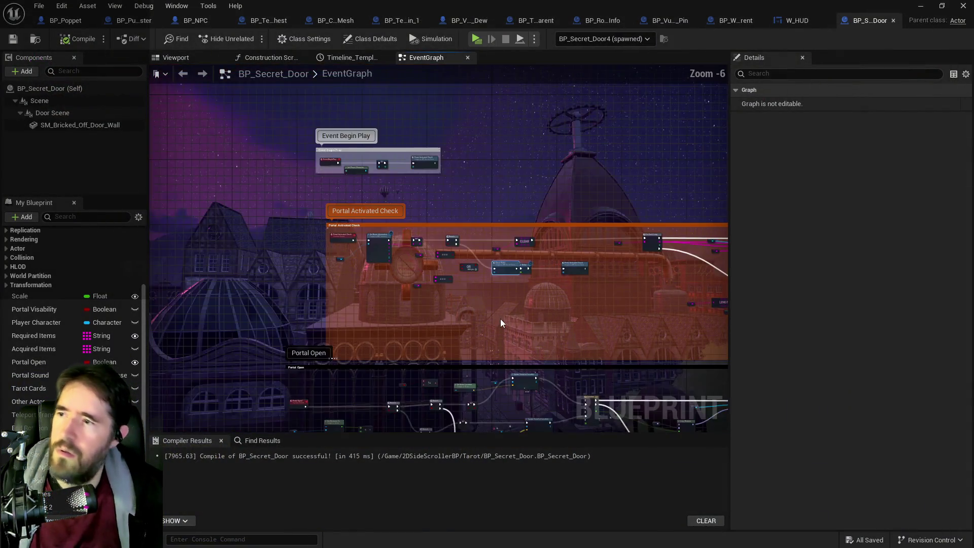
scroll(568, 311, up, 3)
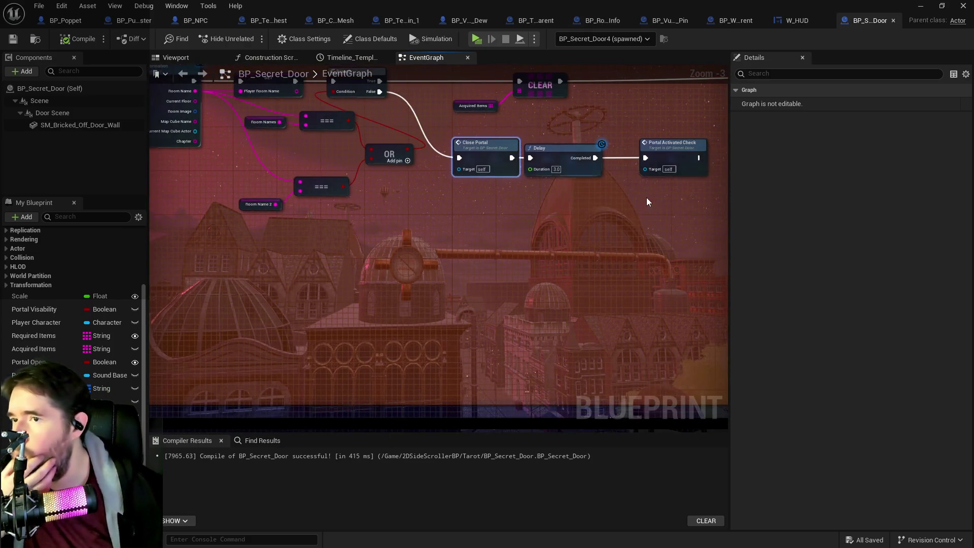
drag(433, 211, 447, 263)
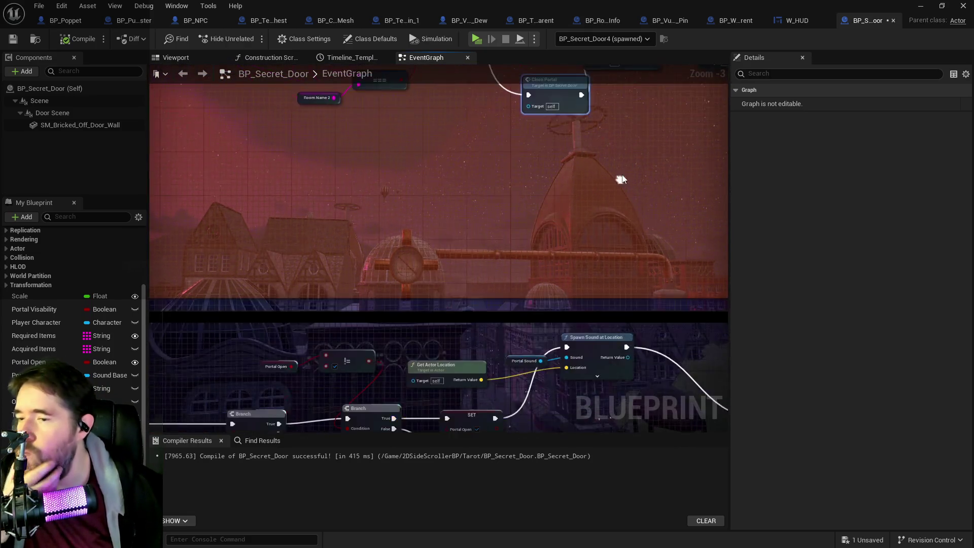
mouse_move(607, 323)
mouse_down()
mouse_move(546, 312)
mouse_move(442, 266)
mouse_up()
drag(340, 291, 440, 338)
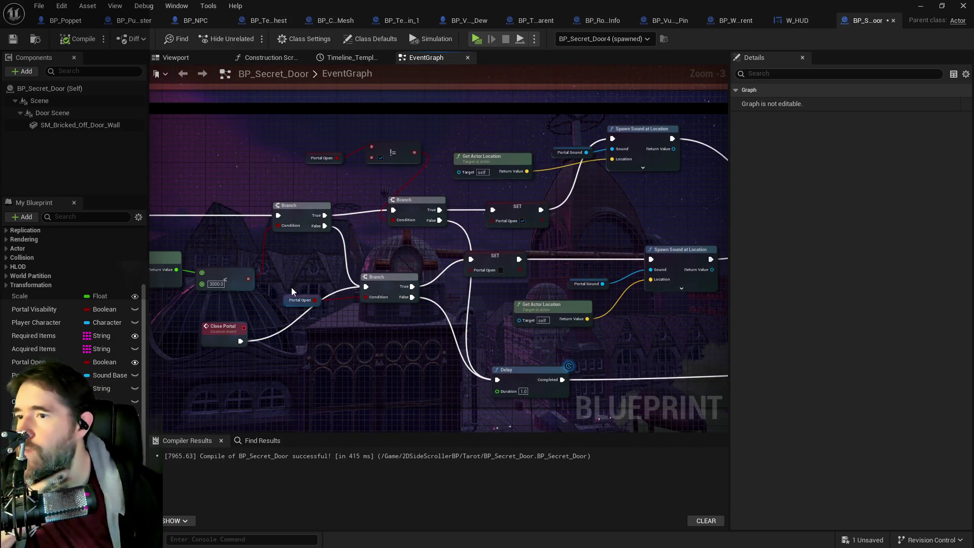
drag(364, 307, 382, 311)
click(370, 319)
mouse_move(238, 327)
mouse_down()
mouse_move(290, 284)
mouse_move(372, 254)
mouse_move(471, 262)
mouse_move(406, 284)
mouse_move(245, 289)
mouse_move(213, 305)
mouse_move(560, 305)
mouse_up()
- Paste the copied Branch and Portal Open getter in front of the Close Portal call
scroll(488, 297, down, 1)
mouse_move(430, 287)
mouse_down()
mouse_move(431, 330)
mouse_move(529, 132)
mouse_up()
scroll(528, 132, up, 2)
key(ctrl+v)
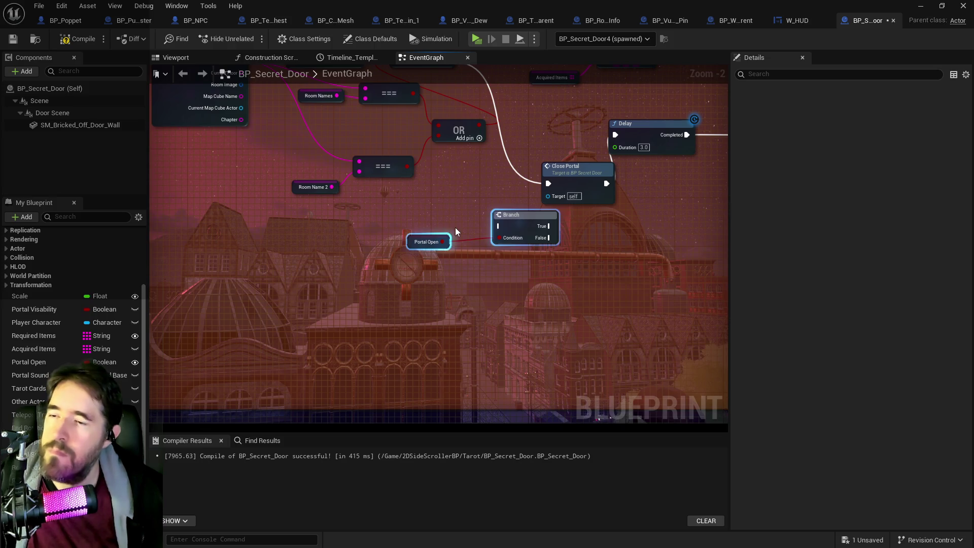
drag(499, 209, 462, 248)
drag(536, 216, 579, 240)
click(487, 254)
mouse_move(511, 265)
mouse_down()
mouse_move(531, 256)
mouse_move(624, 270)
mouse_move(583, 174)
mouse_move(494, 162)
mouse_move(685, 198)
mouse_up()
- Wire the upper Branch's False into the new Branch, tidy the chain, and save the blueprint
mouse_move(538, 163)
mouse_down()
mouse_move(588, 271)
mouse_move(602, 275)
mouse_up()
drag(513, 146, 548, 181)
drag(347, 133, 399, 299)
mouse_move(519, 270)
mouse_down()
mouse_move(530, 283)
mouse_move(524, 288)
mouse_up()
mouse_move(316, 275)
mouse_down()
mouse_move(524, 333)
mouse_move(713, 369)
mouse_up()
mouse_move(413, 291)
mouse_down()
mouse_move(462, 285)
mouse_move(486, 247)
mouse_up()
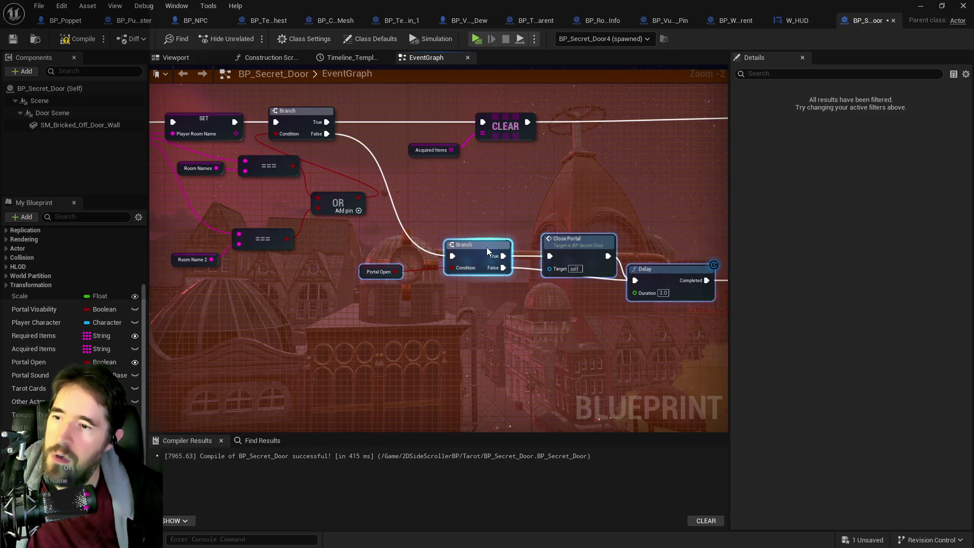
drag(445, 207, 273, 160)
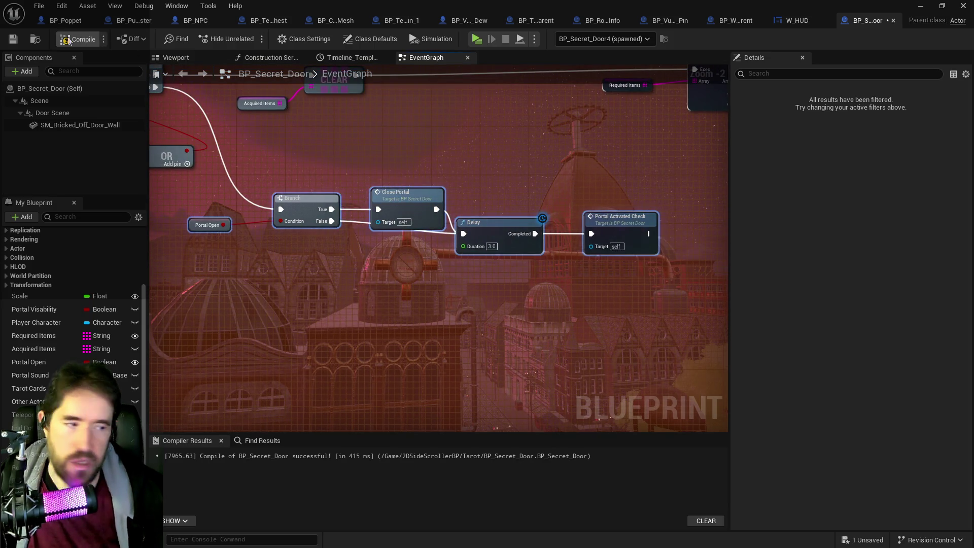
key(ctrl+s)
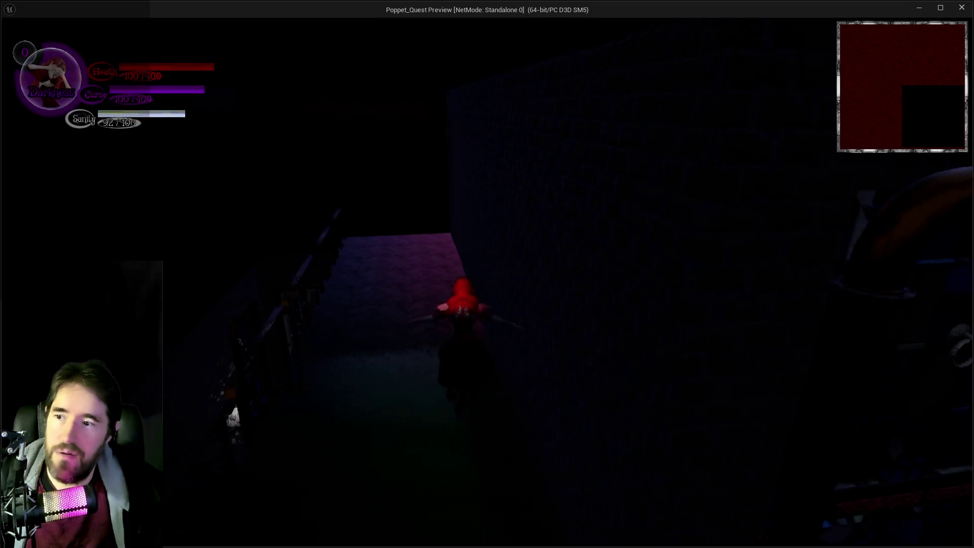
- Walk down the corridor, use The World tarot card, and swing the giant hammer at the brick pillar
key(w)
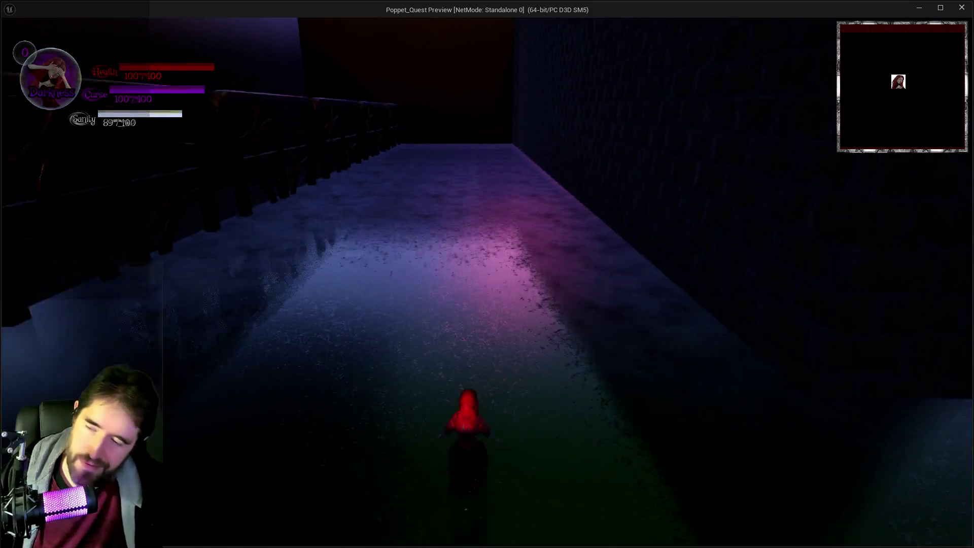
key(Tab)
click(343, 456)
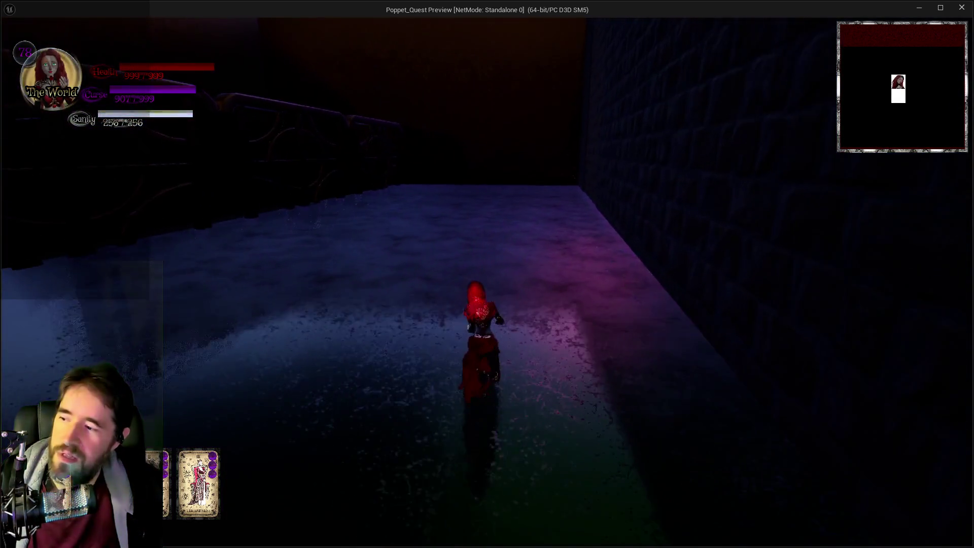
key(w)
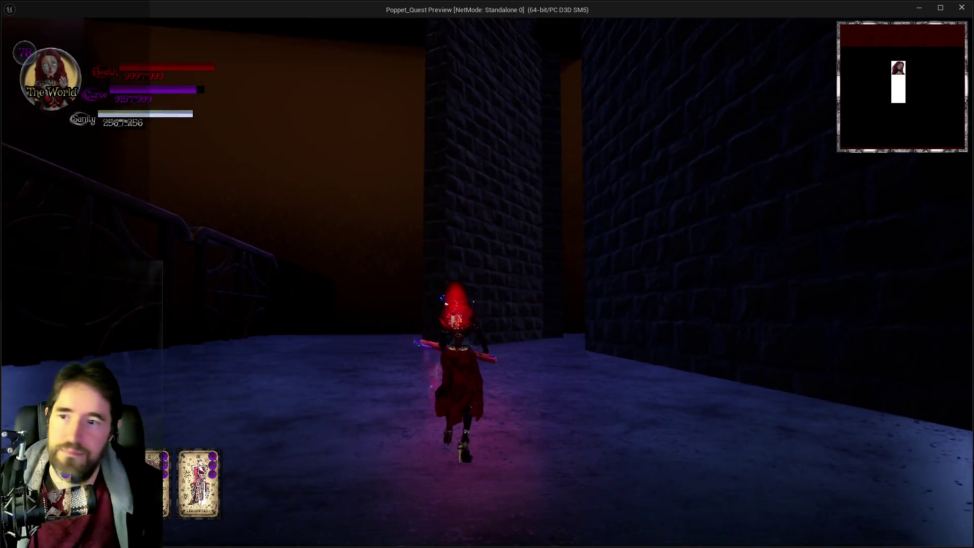
click(487, 274)
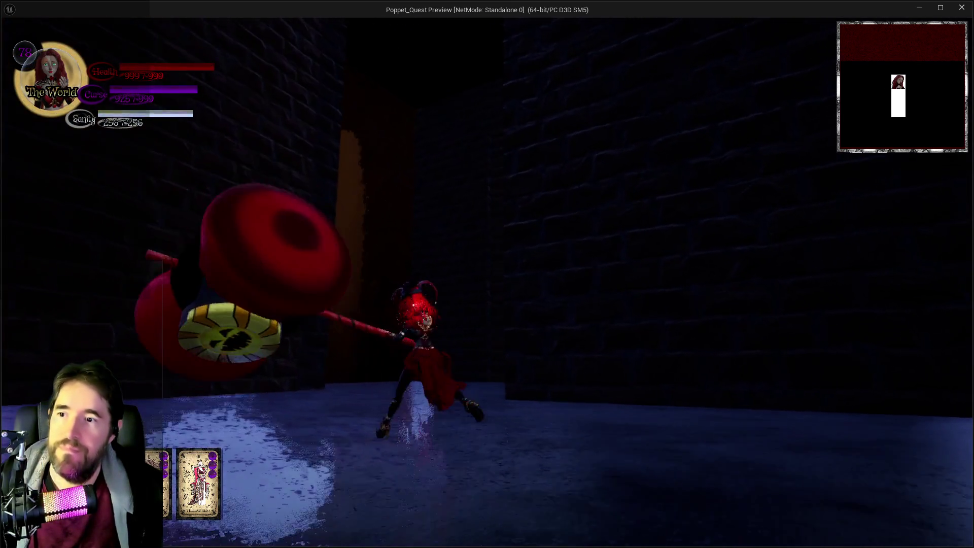
- Walk through the opened secret walls into Toymaker's Office and the Secret Viewing Room corridor
key(w)
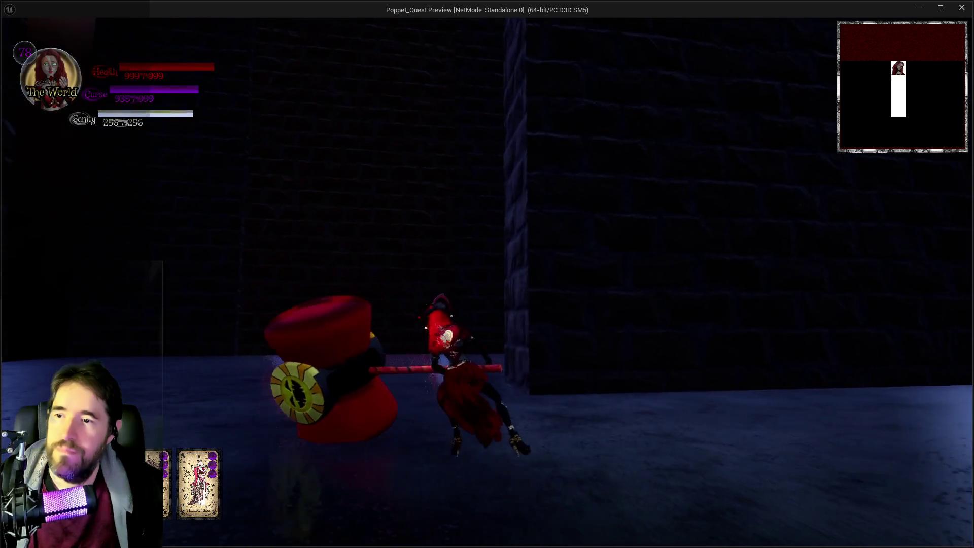
key(w)
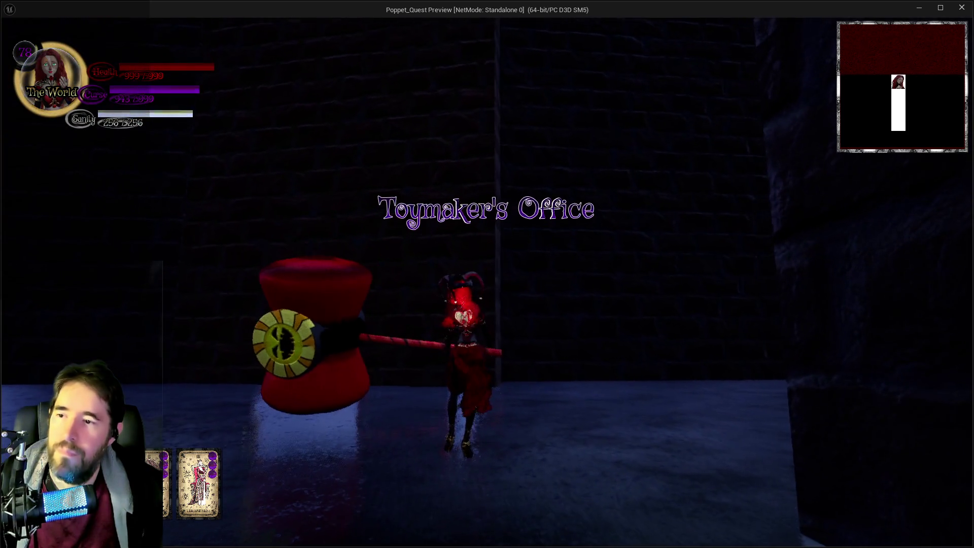
key(w)
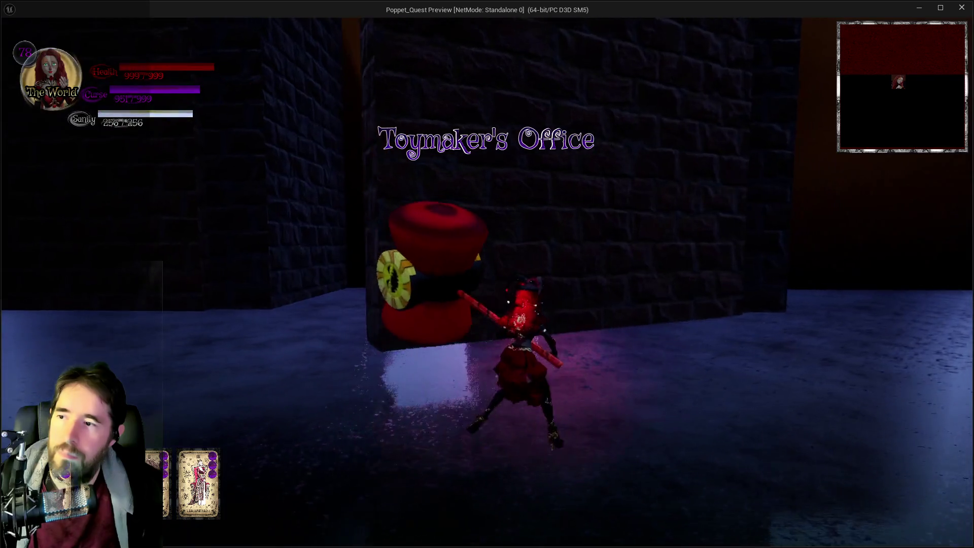
key(w)
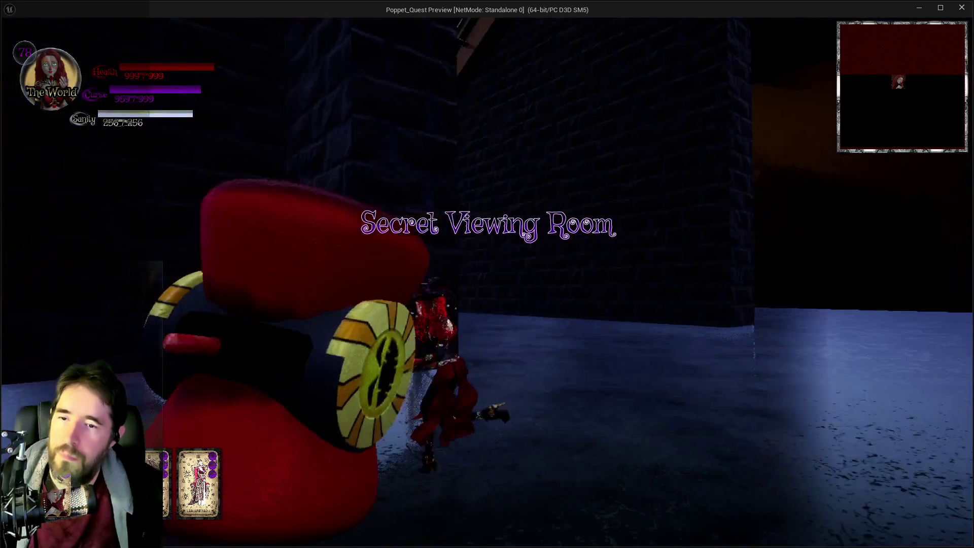
key(w)
key(w)
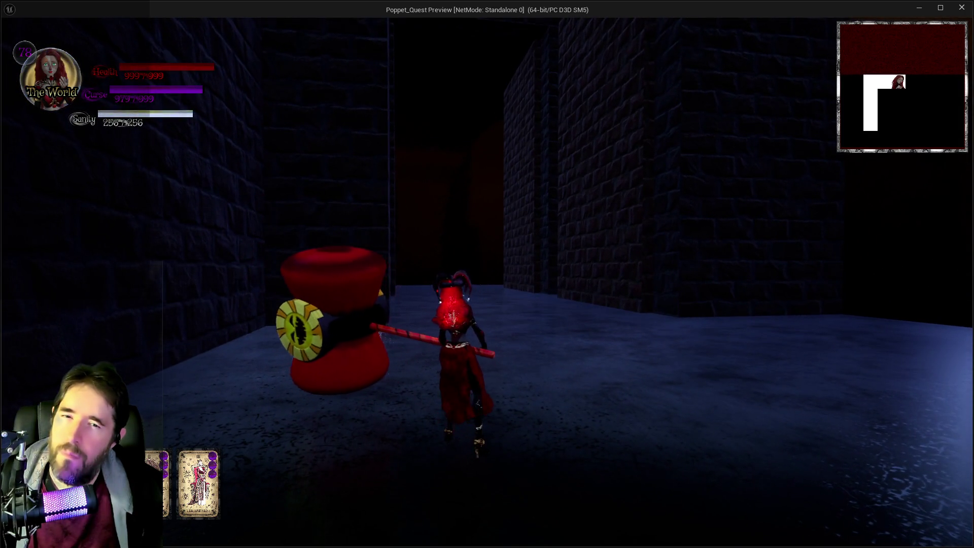
key(w)
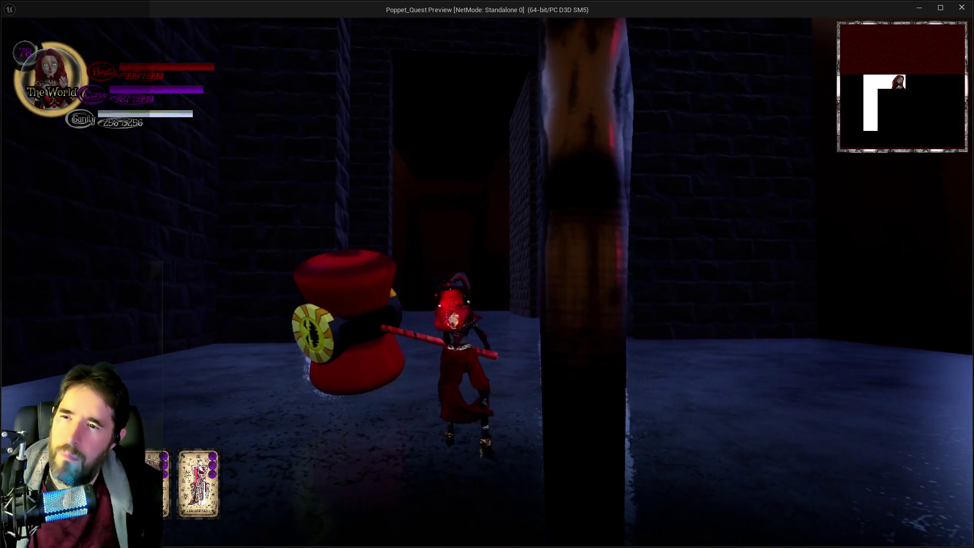
key(w)
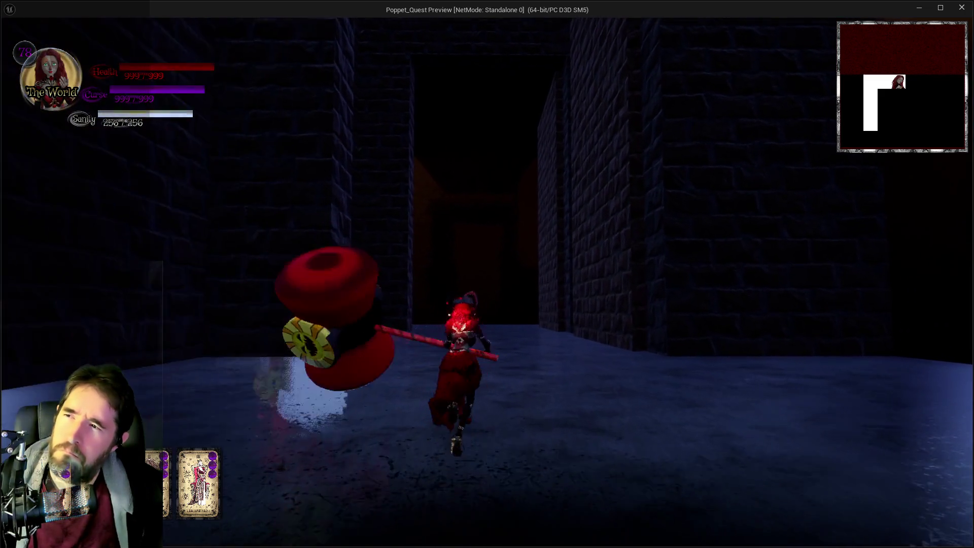
- Stop the preview and pan the graph to the Branch, SET and Delay nodes
key(alt+Tab)
key(Escape)
drag(376, 331, 590, 406)
mouse_move(451, 376)
mouse_down()
mouse_move(409, 206)
mouse_move(241, 271)
mouse_up()
scroll(409, 206, down, 3)
scroll(309, 236, up, 2)
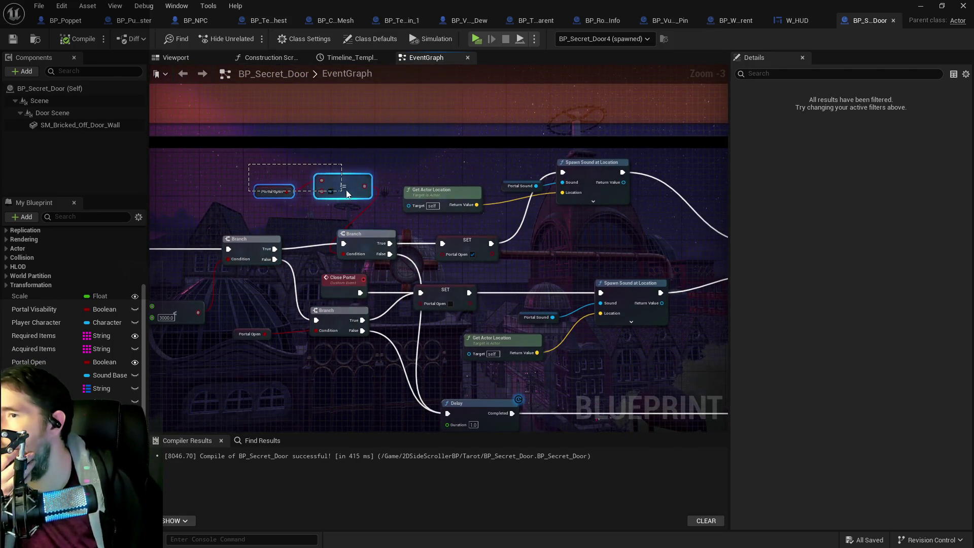
drag(313, 184, 259, 184)
drag(257, 228, 377, 190)
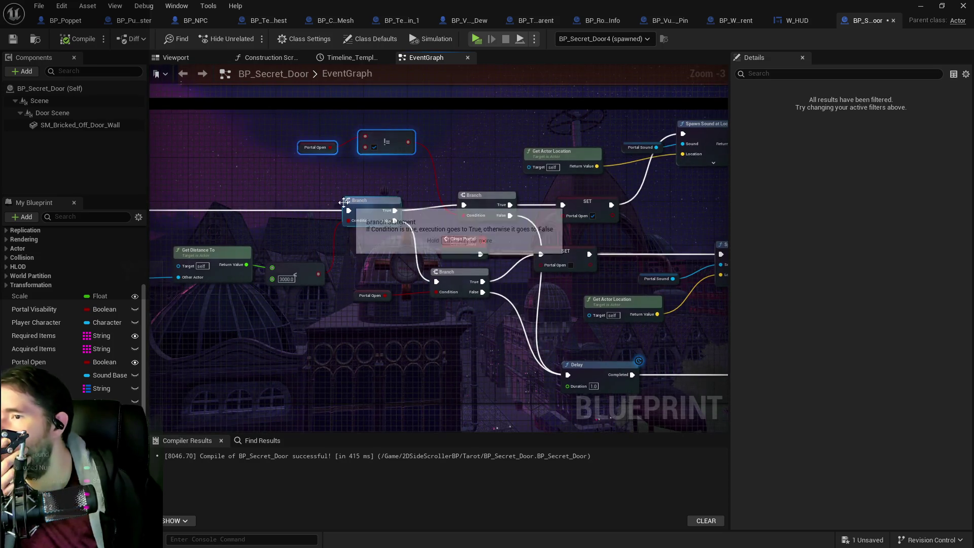
mouse_move(691, 212)
mouse_down()
mouse_move(629, 180)
mouse_move(396, 181)
mouse_up()
drag(319, 178, 450, 166)
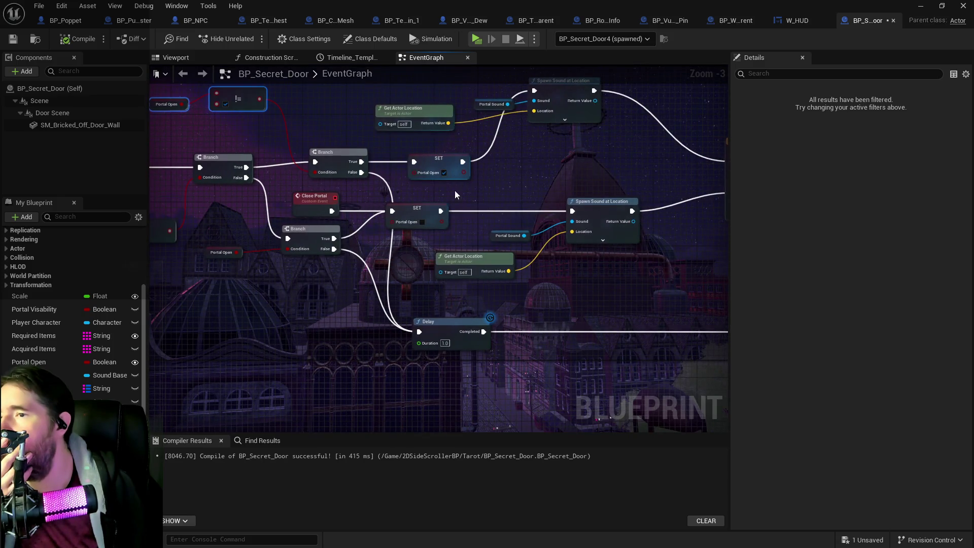
drag(455, 208, 437, 424)
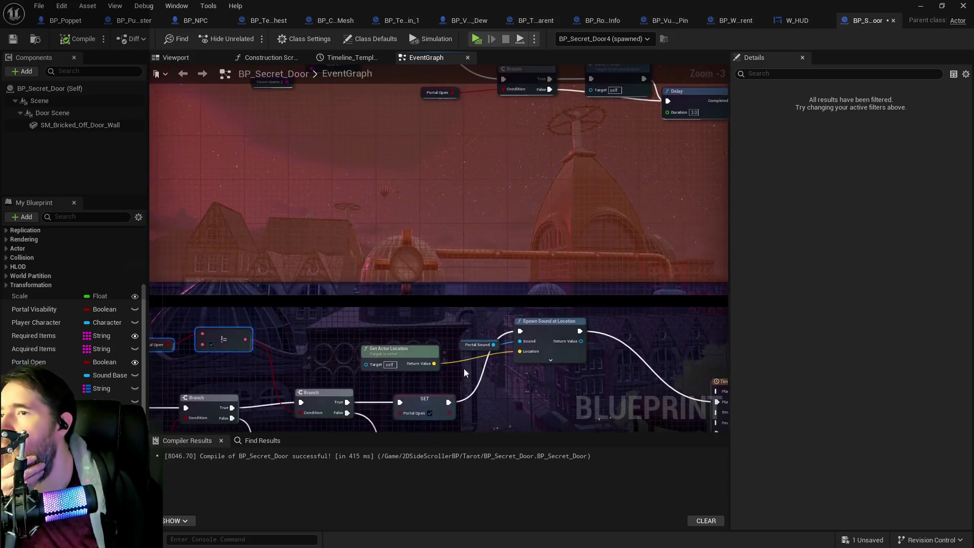
scroll(416, 197, down, 2)
mouse_move(410, 260)
mouse_down()
mouse_move(391, 148)
mouse_move(381, 279)
mouse_up()
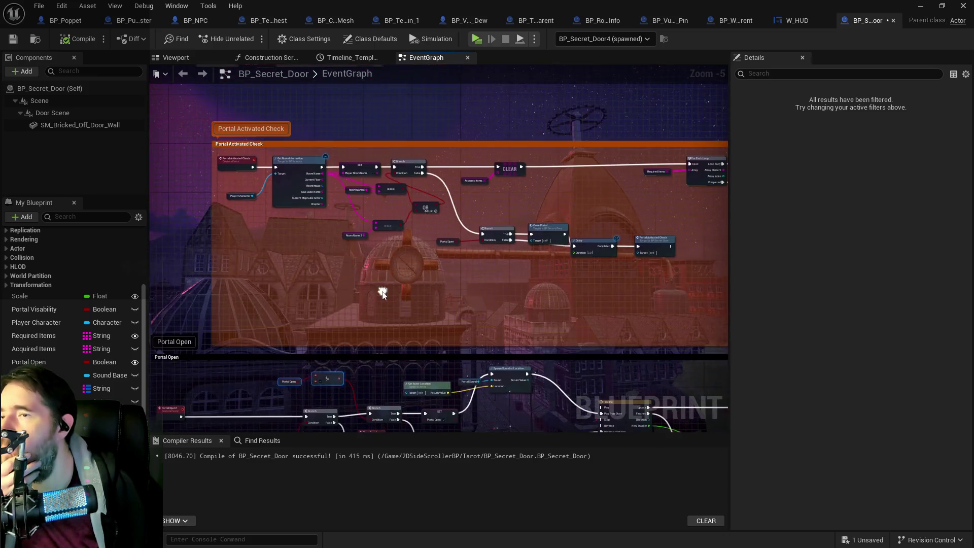
drag(515, 255, 366, 214)
scroll(474, 221, up, 3)
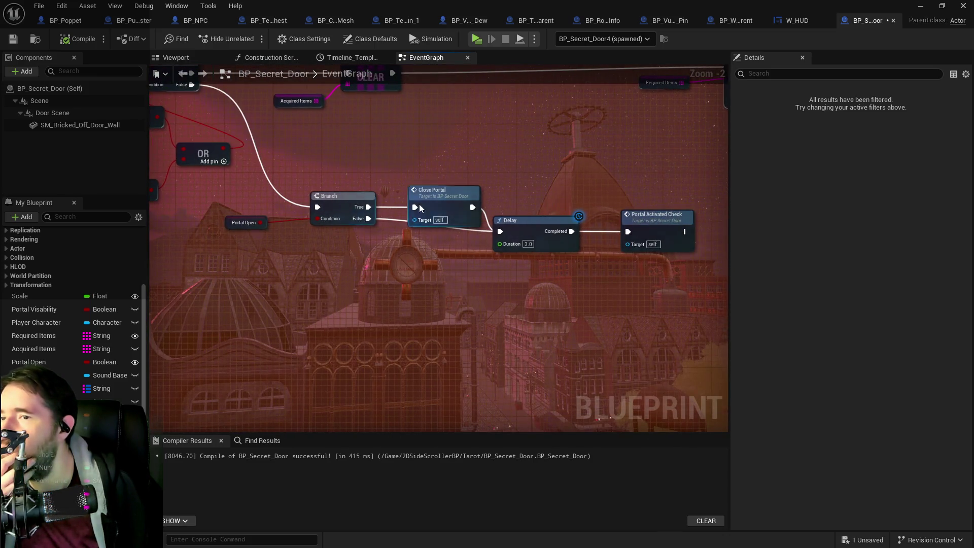
click(437, 163)
mouse_move(436, 161)
mouse_down()
mouse_move(518, 196)
mouse_move(685, 170)
mouse_move(310, 84)
mouse_move(318, 226)
mouse_move(519, 209)
mouse_move(394, 223)
mouse_move(614, 281)
mouse_move(510, 306)
mouse_move(508, 333)
mouse_move(345, 332)
mouse_move(301, 257)
mouse_move(312, 251)
mouse_move(693, 264)
mouse_up()
mouse_move(599, 257)
mouse_down()
mouse_move(447, 208)
mouse_move(460, 208)
mouse_up()
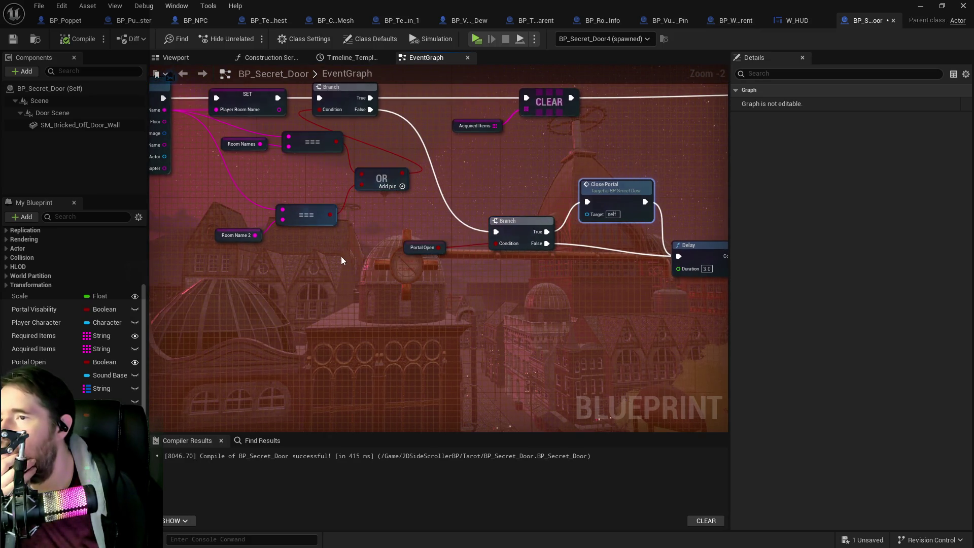
scroll(341, 260, down, 2)
drag(348, 279, 583, 150)
mouse_move(546, 259)
mouse_down()
mouse_move(489, 250)
mouse_move(385, 264)
mouse_move(243, 258)
mouse_up()
drag(343, 239, 271, 465)
mouse_move(293, 223)
mouse_down()
mouse_move(413, 276)
mouse_move(406, 211)
mouse_move(450, 150)
mouse_up()
mouse_move(394, 261)
mouse_down()
mouse_move(276, 254)
mouse_move(537, 246)
mouse_up()
drag(331, 233, 371, 230)
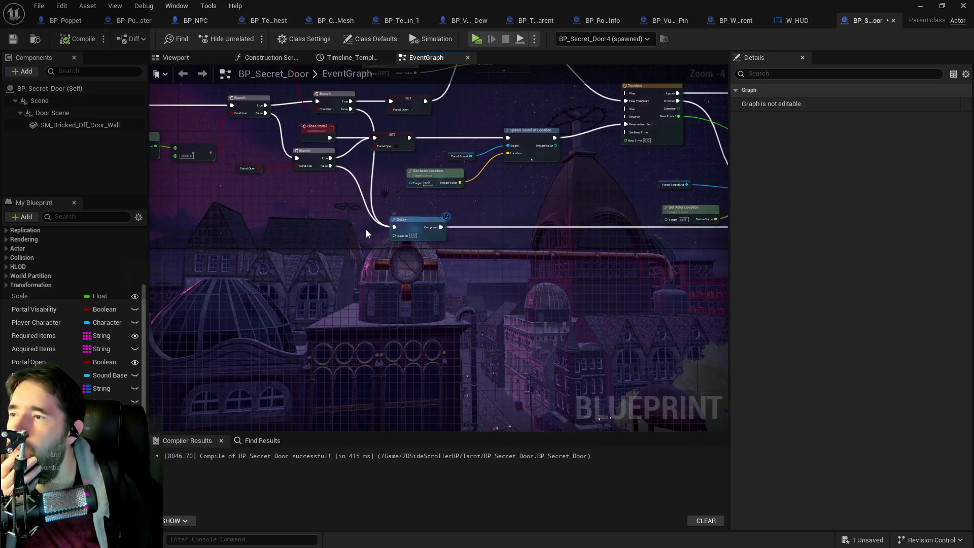
mouse_move(446, 230)
mouse_down()
mouse_move(254, 224)
mouse_move(415, 240)
mouse_up()
mouse_move(518, 231)
mouse_down()
mouse_move(446, 284)
mouse_move(220, 258)
mouse_up()
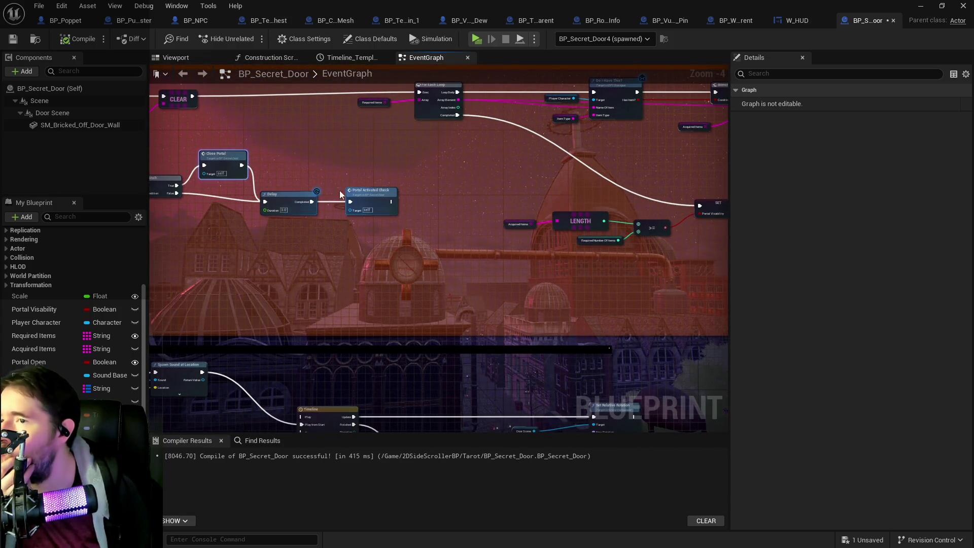
double_click(344, 199)
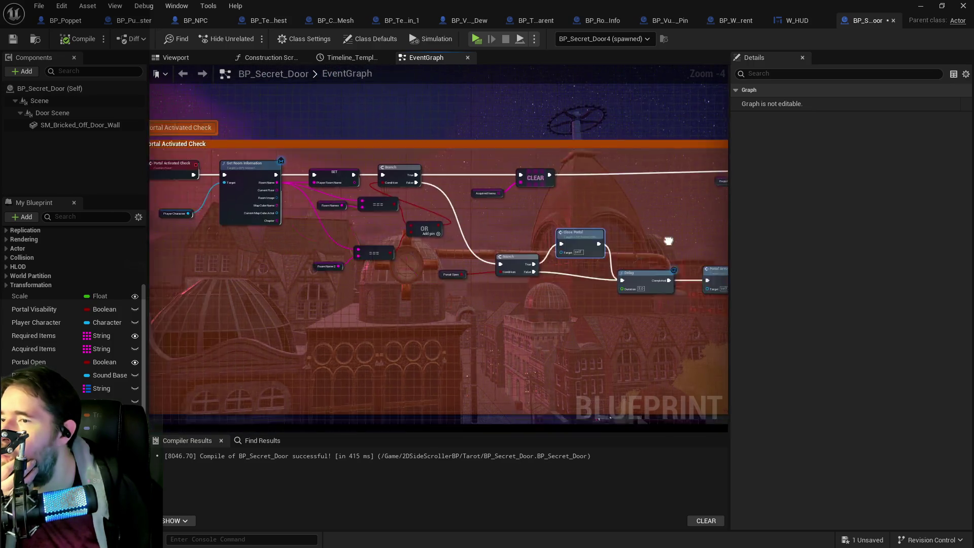
drag(668, 241, 428, 224)
drag(503, 208, 330, 162)
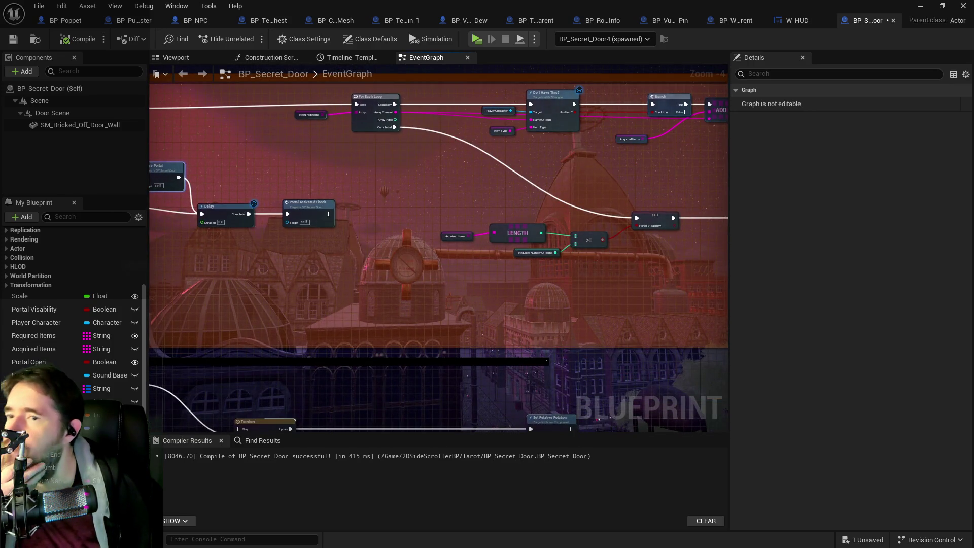
drag(678, 145, 477, 144)
key(alt+Left)
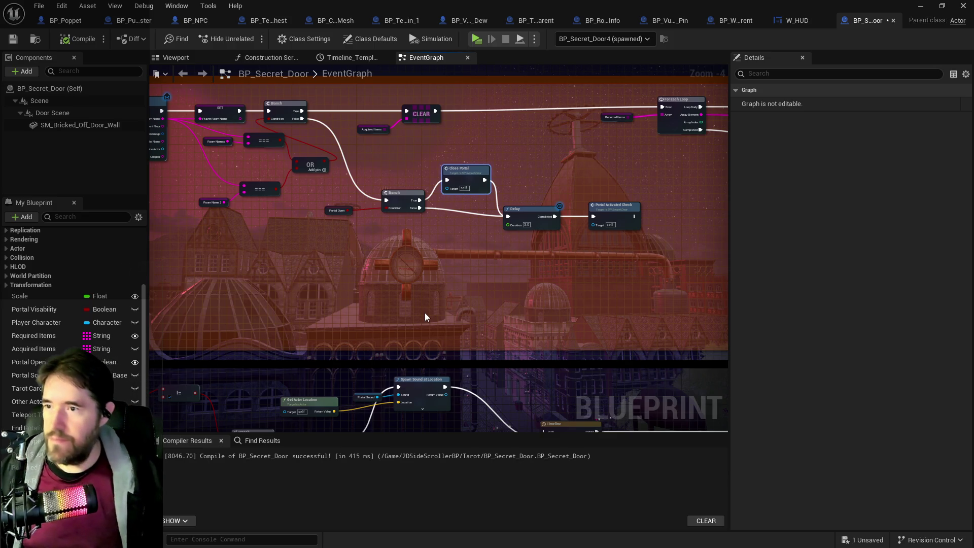
- Add a Print String node and position it beside the upper Branch
right_click(425, 317)
text(print st)
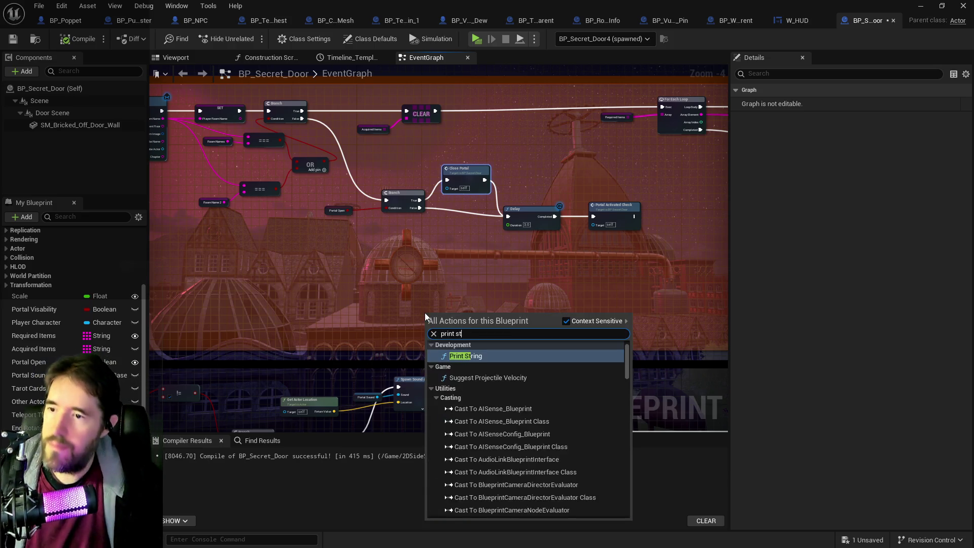
click(478, 357)
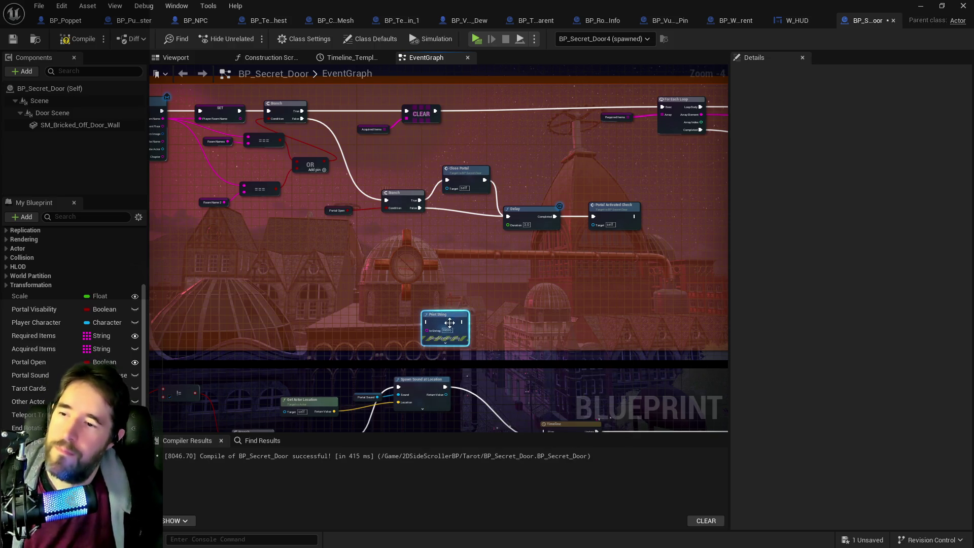
scroll(450, 322, up, 3)
click(447, 359)
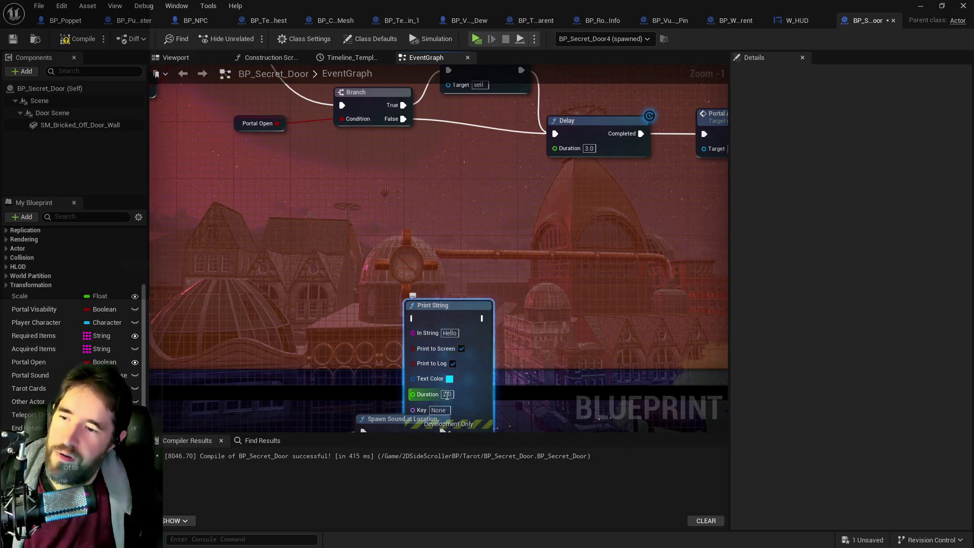
mouse_move(451, 305)
mouse_down()
mouse_move(355, 175)
mouse_move(484, 410)
mouse_up()
mouse_move(451, 380)
mouse_down()
mouse_move(459, 337)
mouse_move(428, 231)
mouse_up()
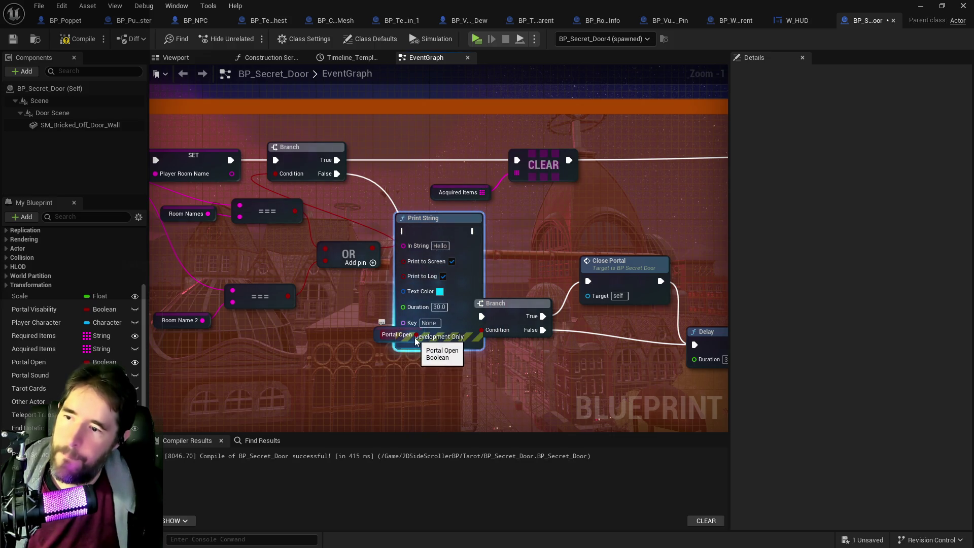
- Wire Portal Open into its In String and route the Branch's False path through it to the lower Branch
click(398, 335)
mouse_move(417, 335)
mouse_down()
mouse_move(414, 246)
mouse_move(403, 245)
mouse_up()
drag(336, 173, 403, 231)
mouse_move(472, 231)
mouse_down()
mouse_move(490, 317)
mouse_move(480, 317)
mouse_up()
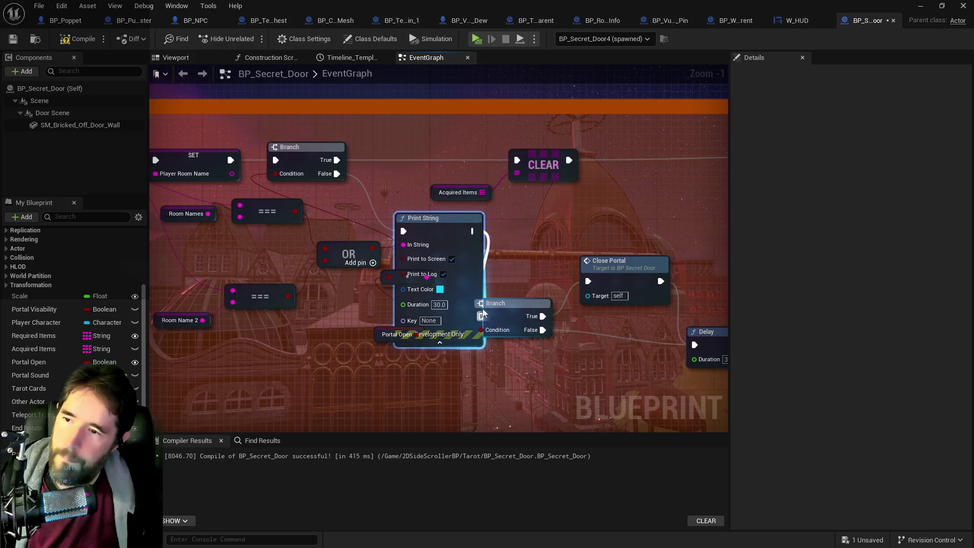
drag(542, 316, 588, 281)
mouse_move(625, 340)
mouse_down()
mouse_move(337, 318)
mouse_move(364, 374)
mouse_move(481, 343)
mouse_move(428, 305)
mouse_move(447, 426)
mouse_move(496, 209)
mouse_move(517, 168)
mouse_move(492, 305)
mouse_up()
- Paste a second Print String chained after the Portal Open SET node, then compile and save
scroll(364, 375, down, 2)
key(ctrl+v)
drag(528, 259, 510, 248)
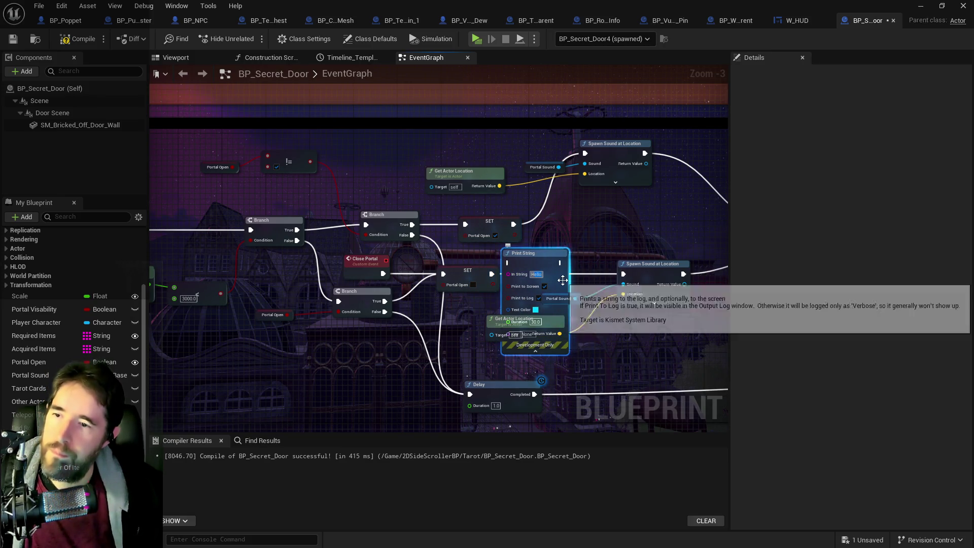
mouse_move(484, 279)
mouse_down()
mouse_move(490, 274)
mouse_move(479, 280)
mouse_up()
mouse_move(561, 262)
mouse_down()
mouse_move(597, 278)
mouse_move(623, 274)
mouse_up()
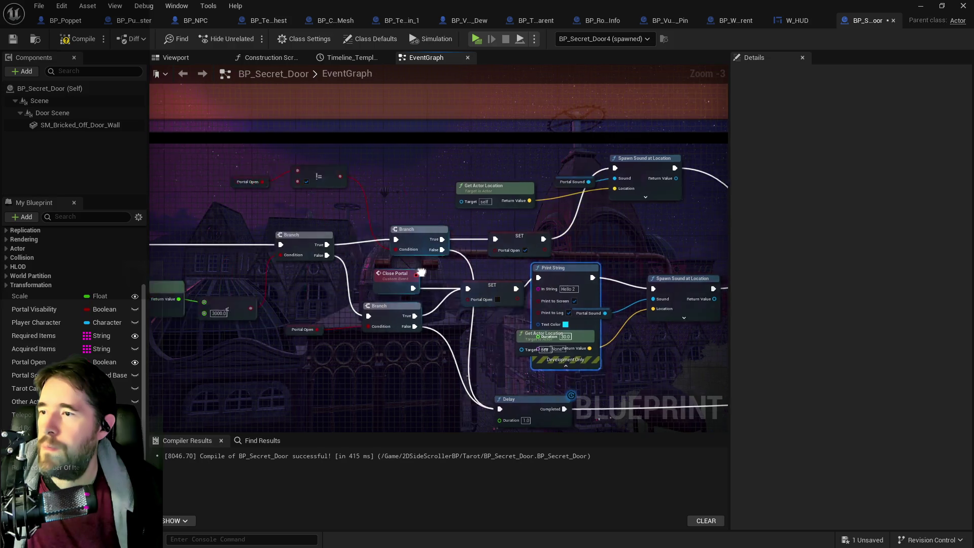
click(12, 39)
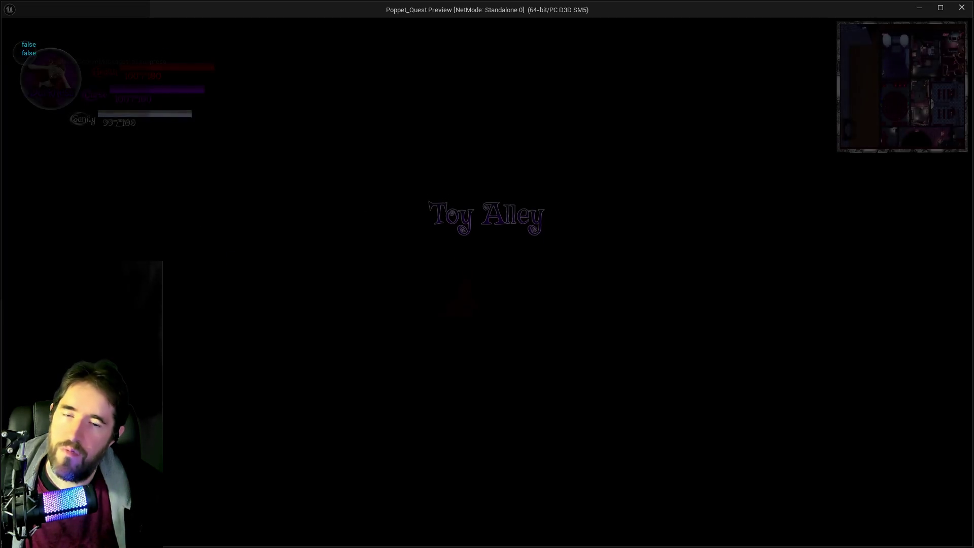
- Run out of the room through the brick alley and down the corridor to Toymaker's Office
key(s)
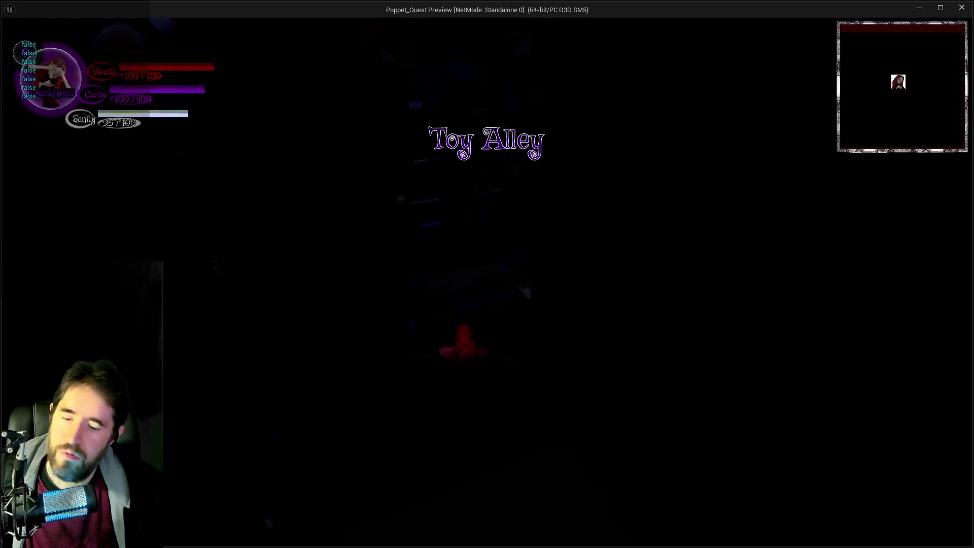
key(w)
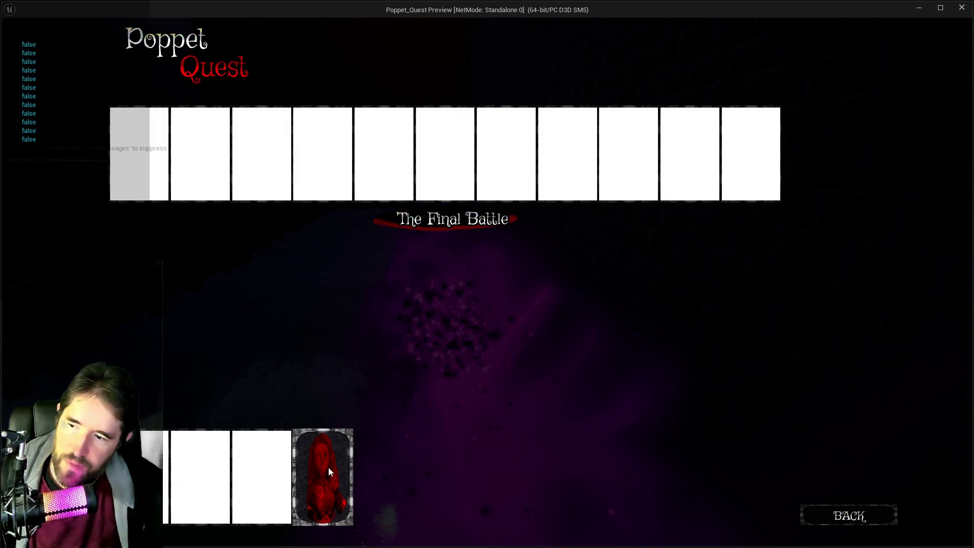
click(329, 472)
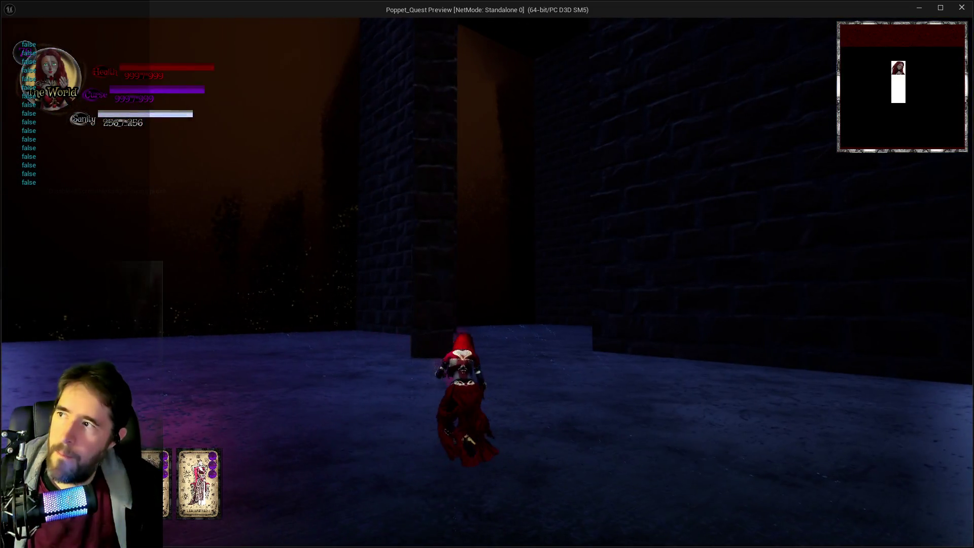
key(w)
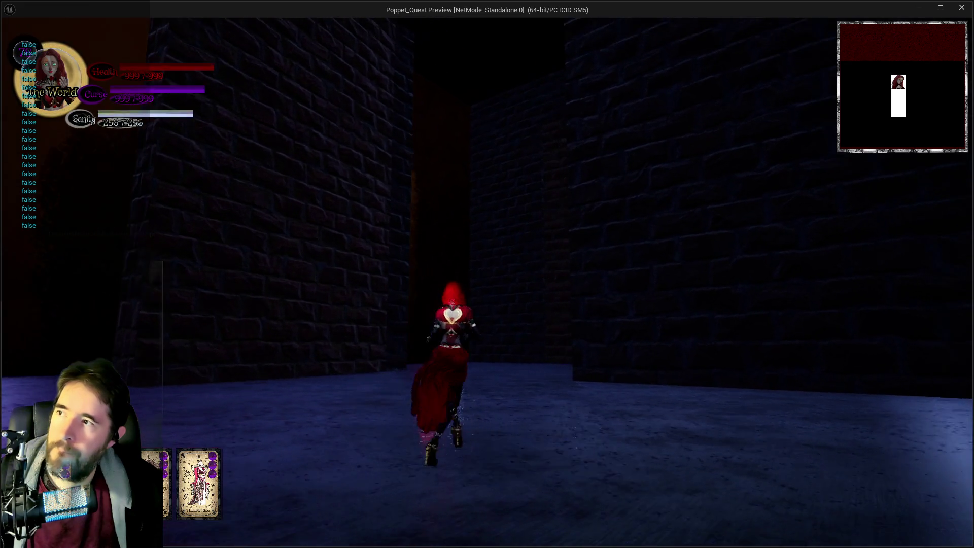
key(w)
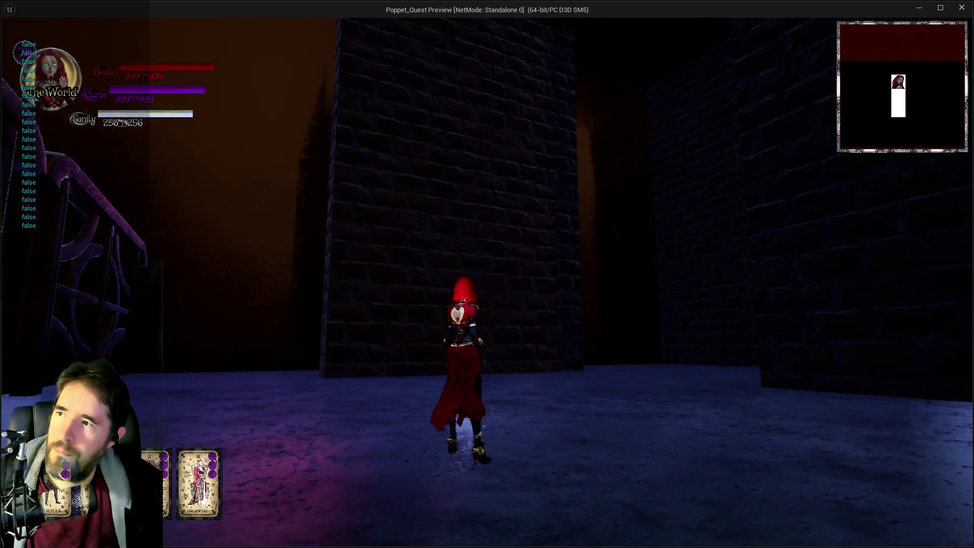
key(w)
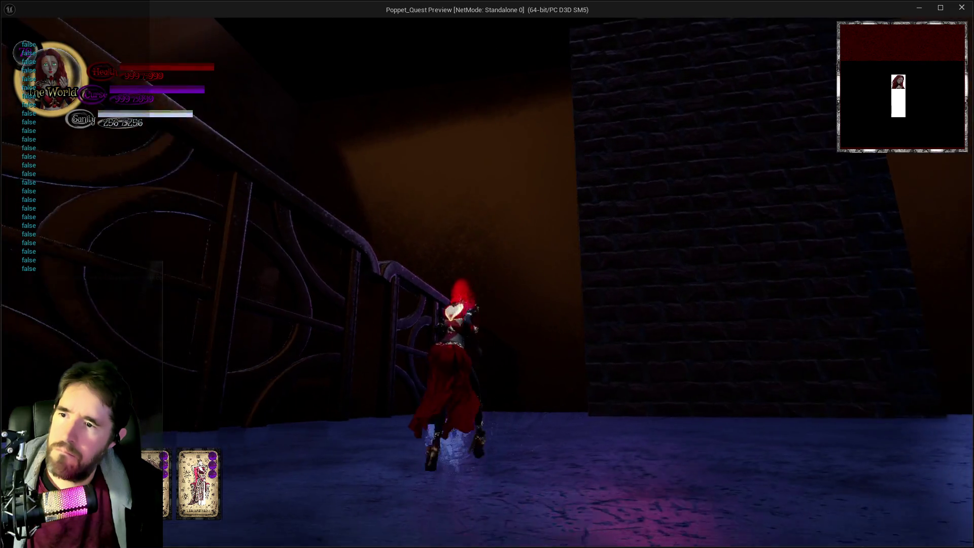
key(e)
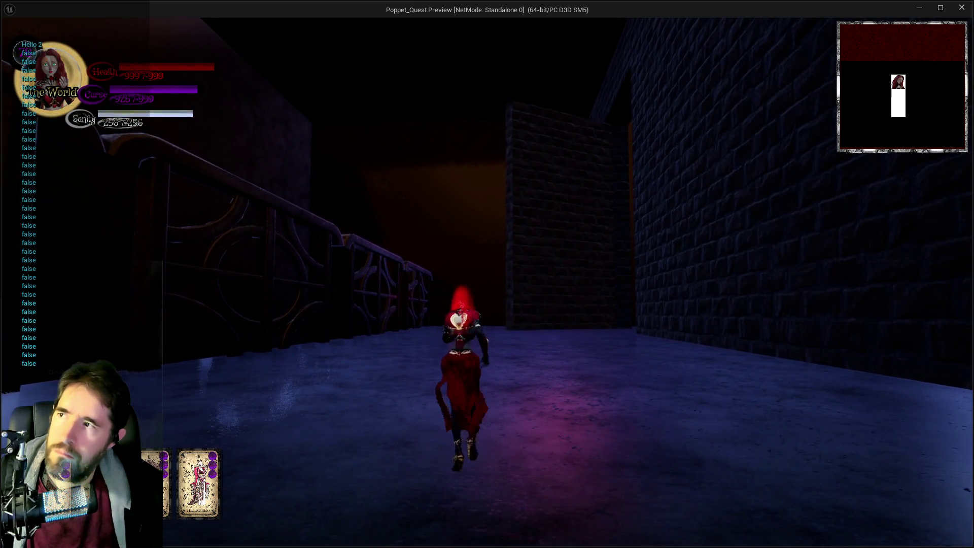
key(w)
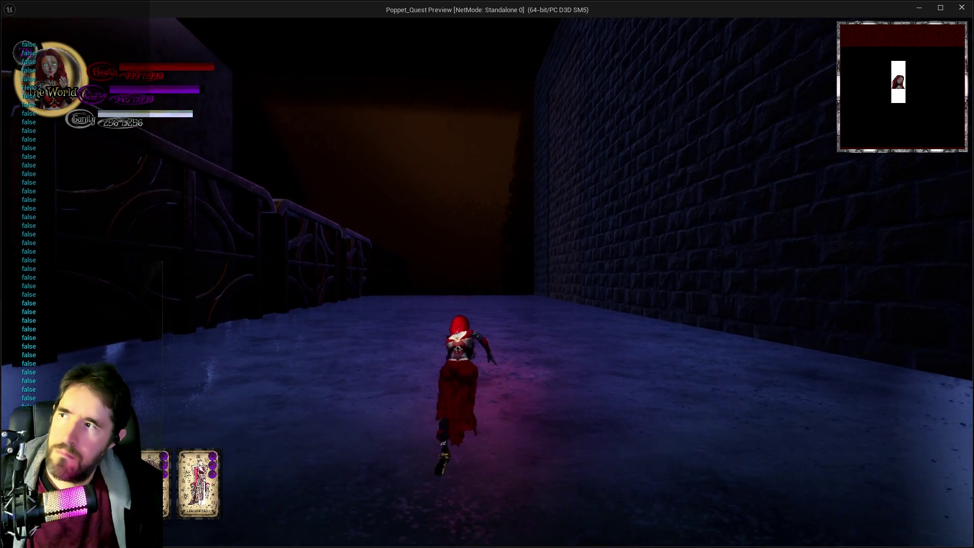
key(w)
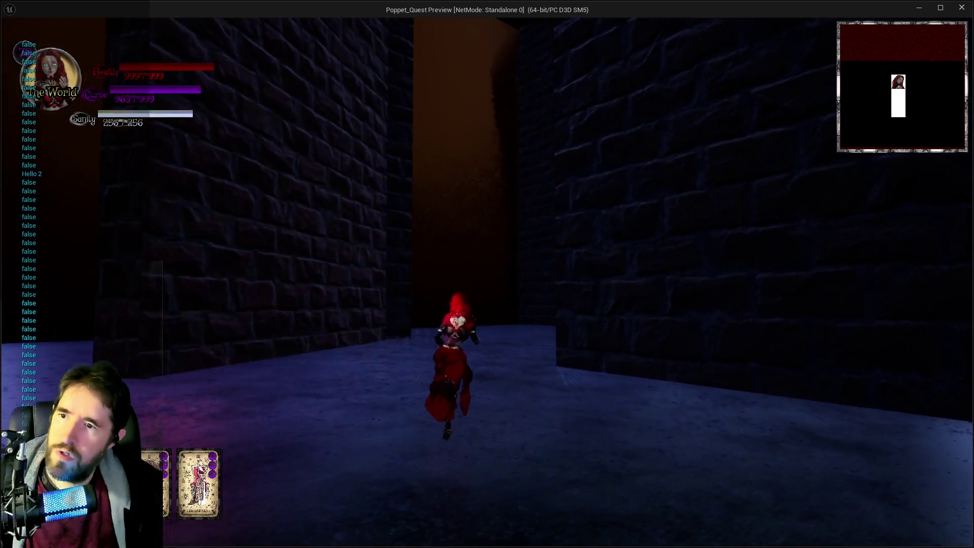
key(w)
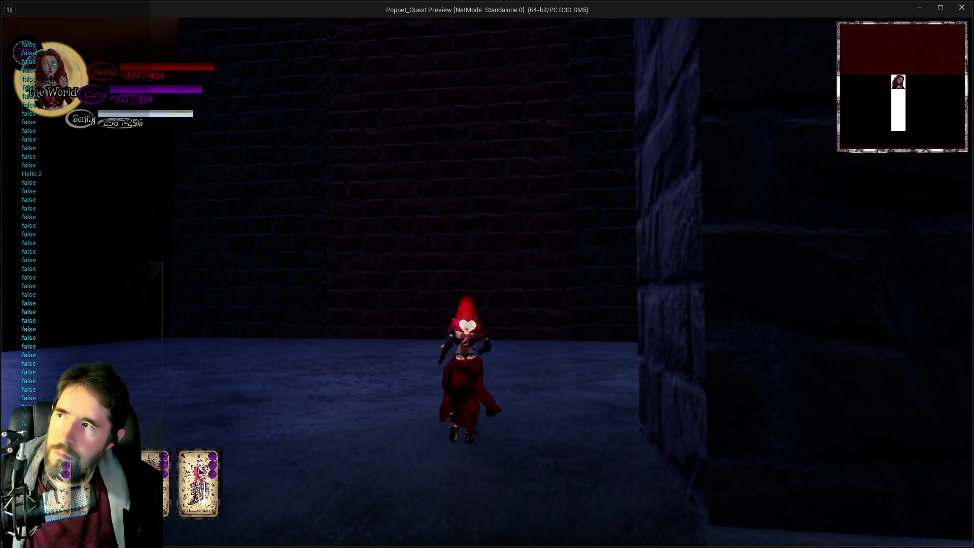
- Run through the Secret Viewing Room and pillared room into the brick corridor, then leave the playtest
key(w)
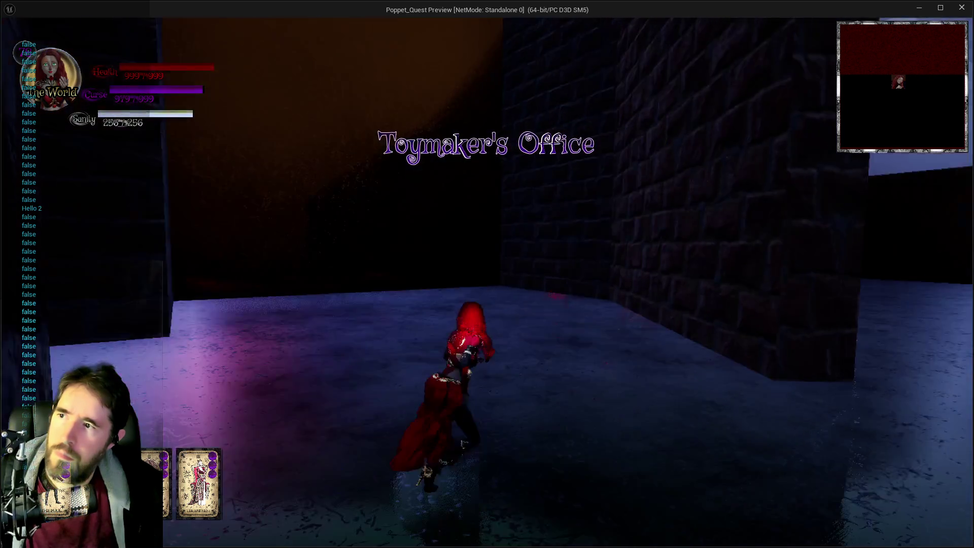
key(w)
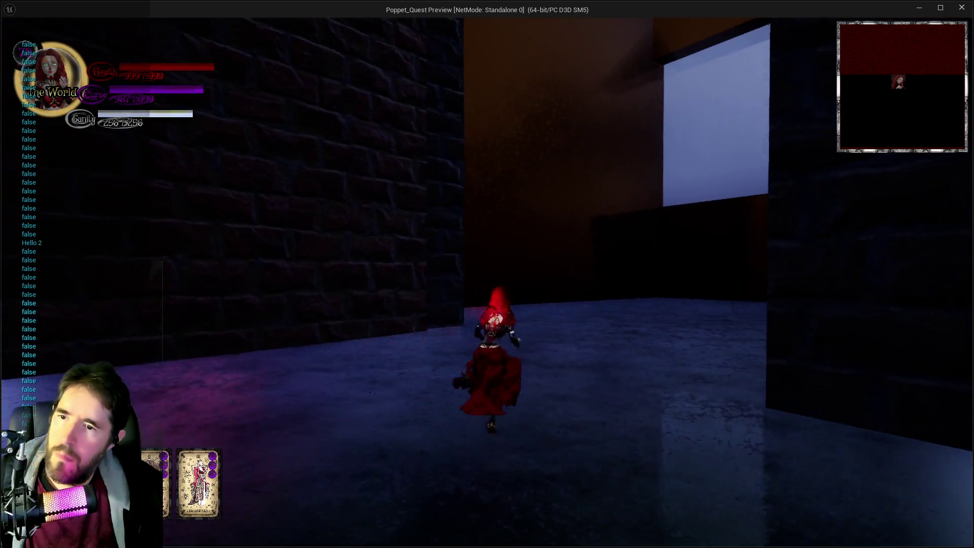
key(w)
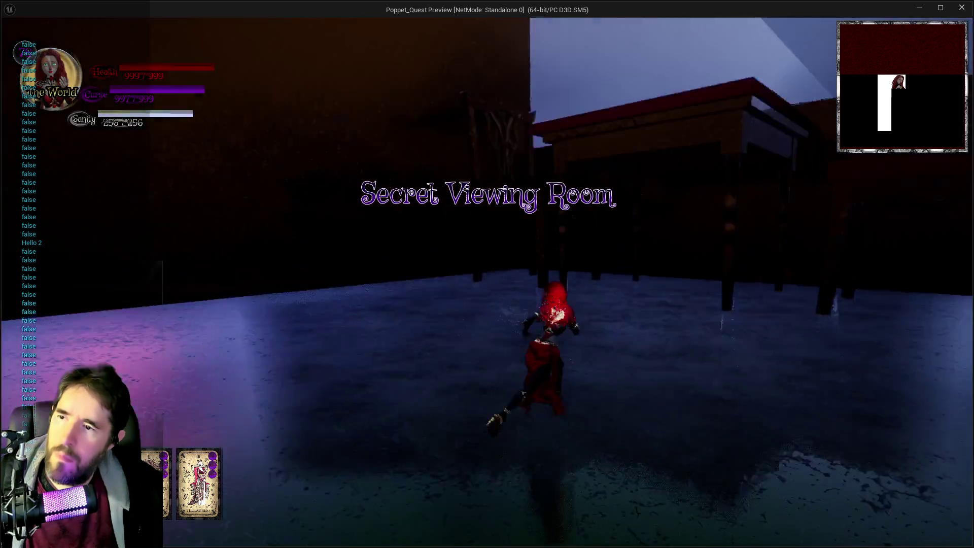
key(w)
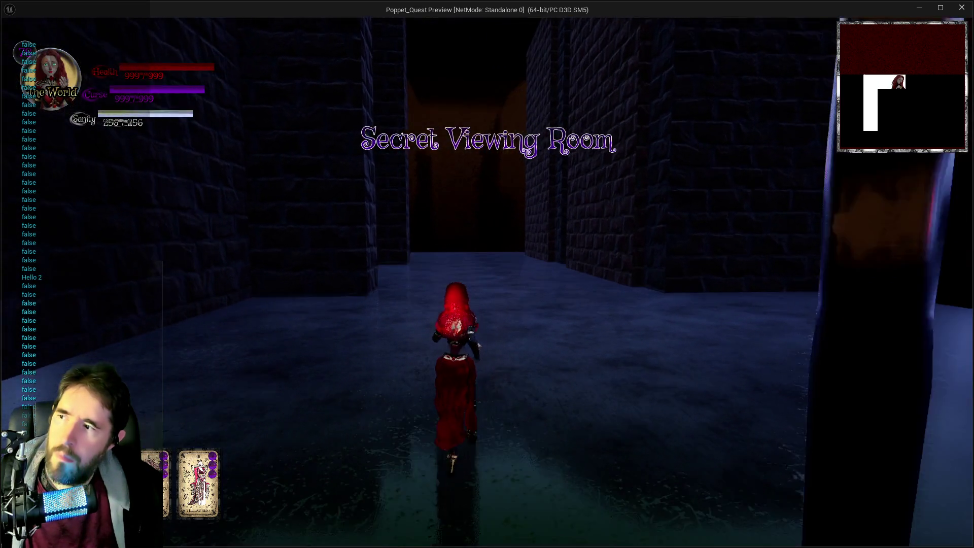
key(w)
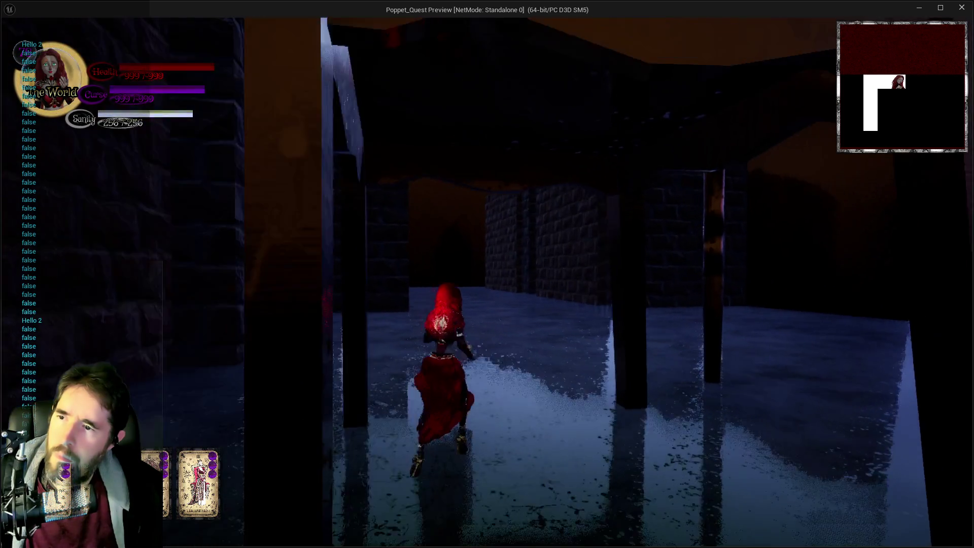
key(w)
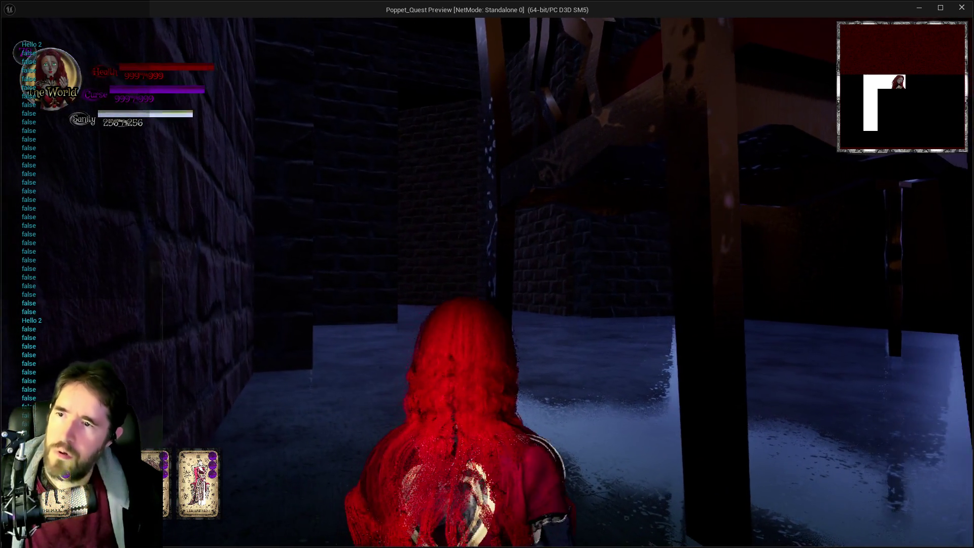
key(w)
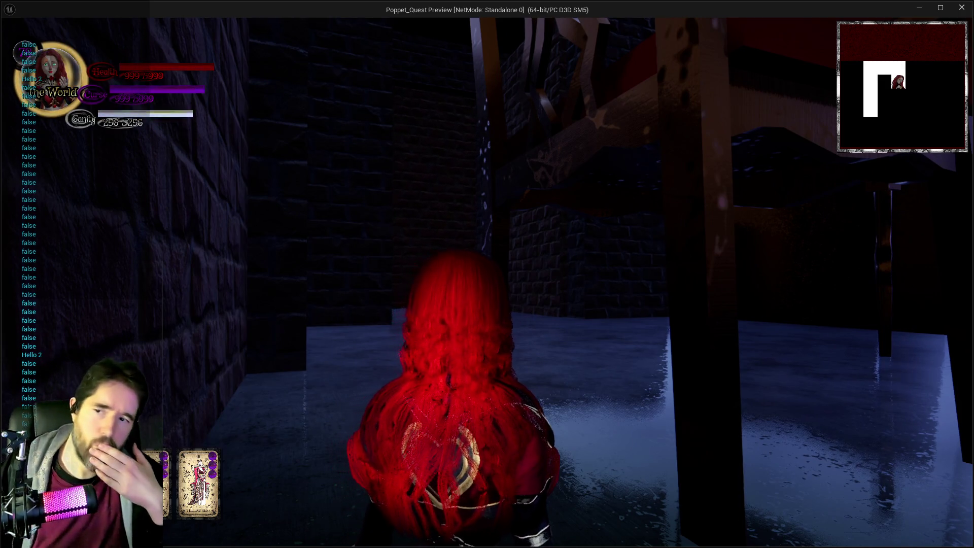
key(w)
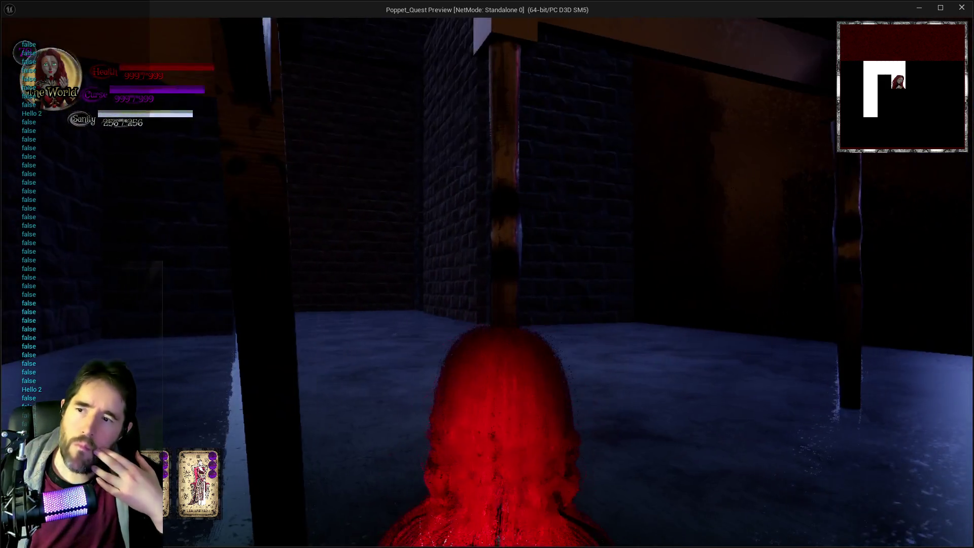
key(w)
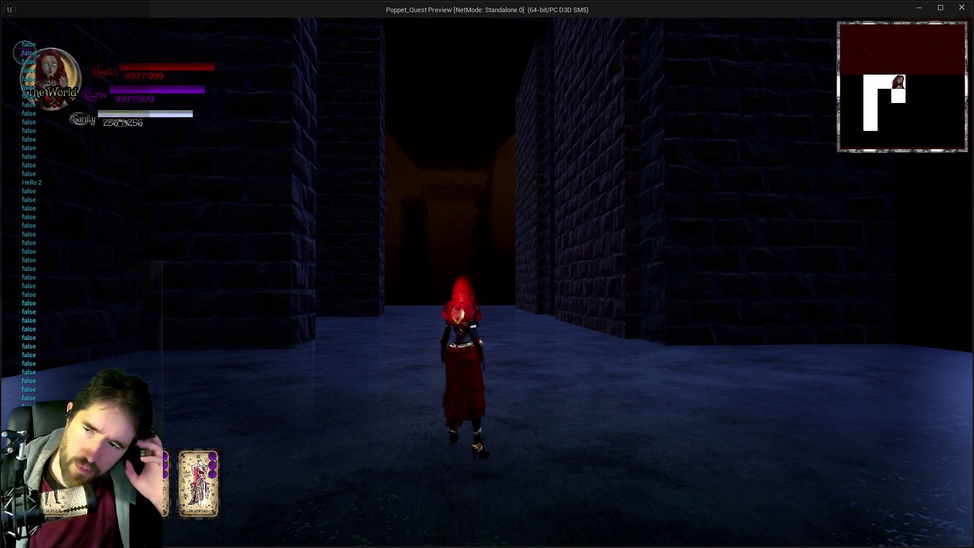
key(alt+Tab)
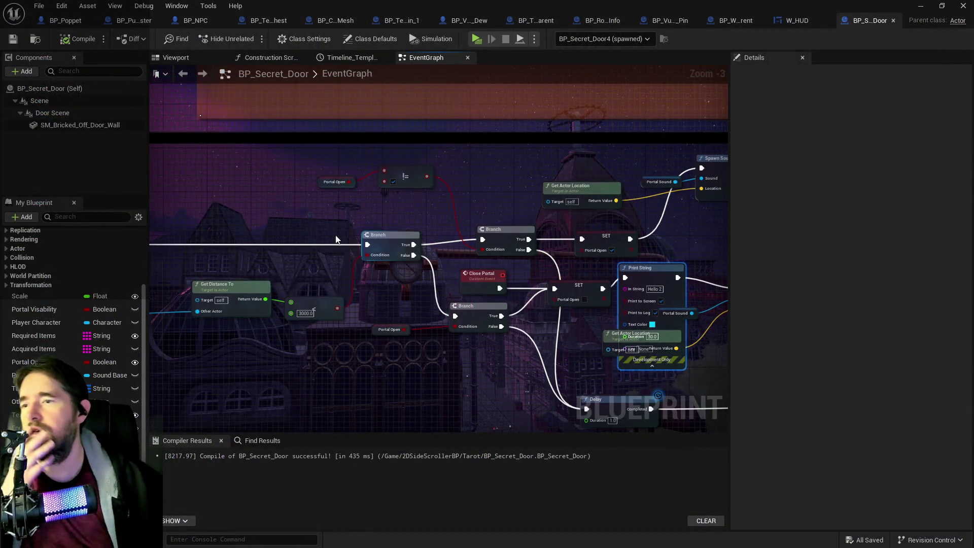
- Move the upper Branch between SET and CLEAR, and shift the Room Names comparison nodes and lower Branch
mouse_move(449, 376)
mouse_down()
mouse_move(370, 176)
mouse_move(386, 135)
mouse_move(331, 144)
mouse_move(336, 160)
mouse_up()
mouse_move(330, 121)
mouse_down()
mouse_move(355, 122)
mouse_move(351, 115)
mouse_move(445, 144)
mouse_move(482, 143)
mouse_up()
drag(321, 138, 454, 238)
mouse_move(477, 189)
mouse_down()
mouse_move(442, 190)
mouse_move(422, 217)
mouse_up()
drag(469, 97, 484, 98)
mouse_move(609, 226)
mouse_down()
mouse_move(287, 215)
mouse_move(320, 236)
mouse_move(309, 225)
mouse_up()
- Space out Close Portal and move Delay and Portal Activated Check further right
drag(388, 175, 399, 181)
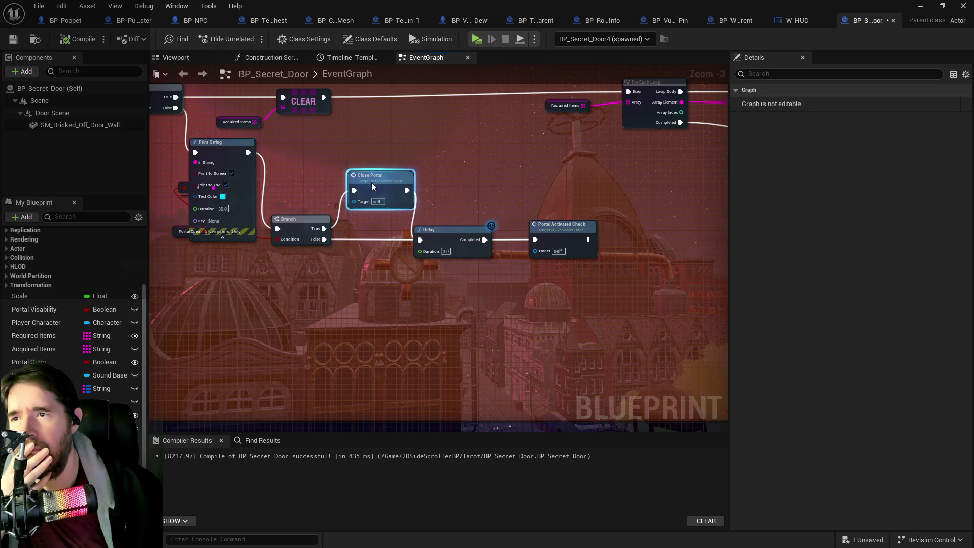
click(558, 228)
shift+click(468, 235)
drag(467, 235, 528, 237)
drag(376, 181, 390, 192)
- In the level editor, frame BP_Secret_Door4 and select the Secret Viewing Room room-info actor
key(alt+Tab)
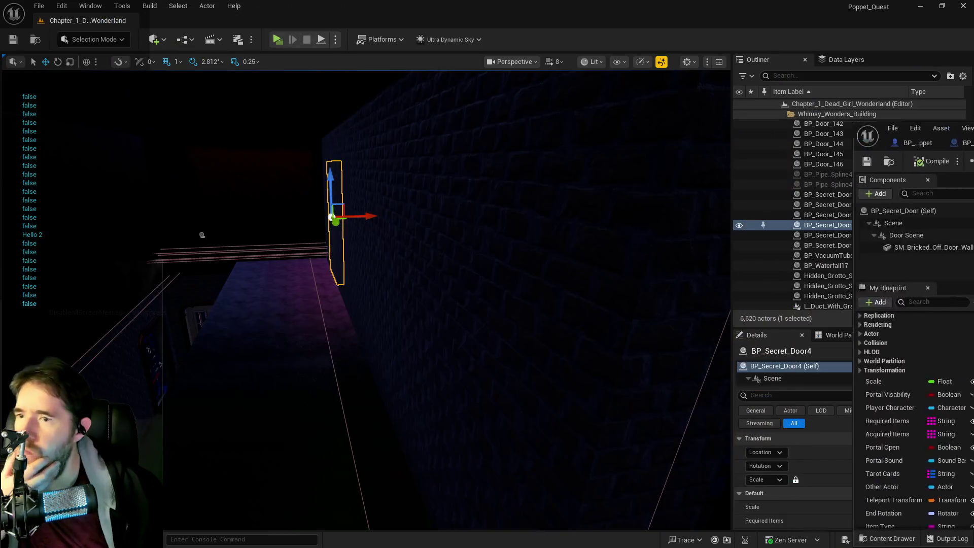
drag(187, 234, 314, 144)
key(f)
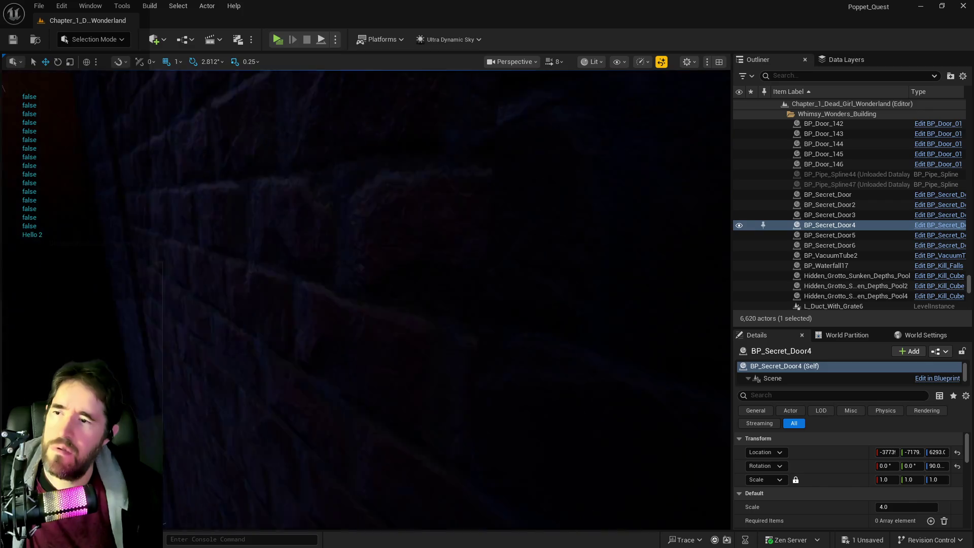
mouse_move(365, 299)
mouse_down()
mouse_move(366, 401)
mouse_move(365, 355)
mouse_move(252, 319)
mouse_up()
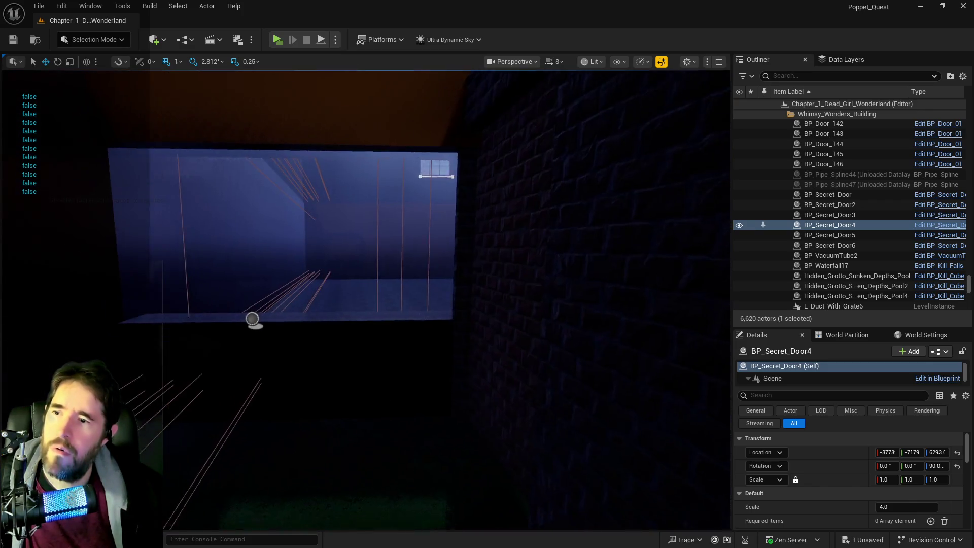
scroll(239, 316, up, 3)
click(187, 325)
scroll(816, 476, down, 1)
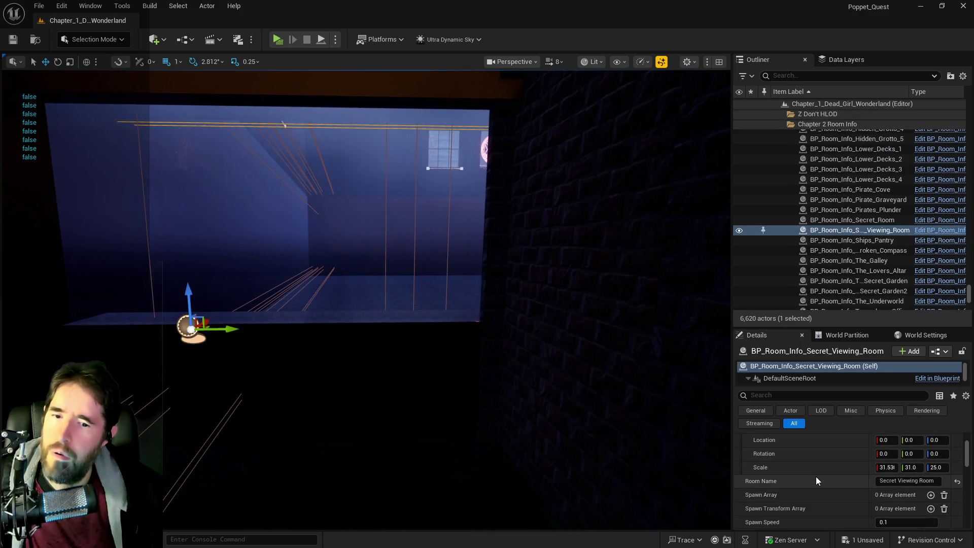
- Select the BP_Secret_Door4 wall, then maximize its Blueprint editor at the Portal Activated Check event
mouse_move(365, 299)
mouse_down()
mouse_move(365, 284)
mouse_move(396, 274)
mouse_up()
mouse_move(452, 417)
mouse_down()
mouse_move(446, 406)
mouse_move(452, 418)
mouse_up()
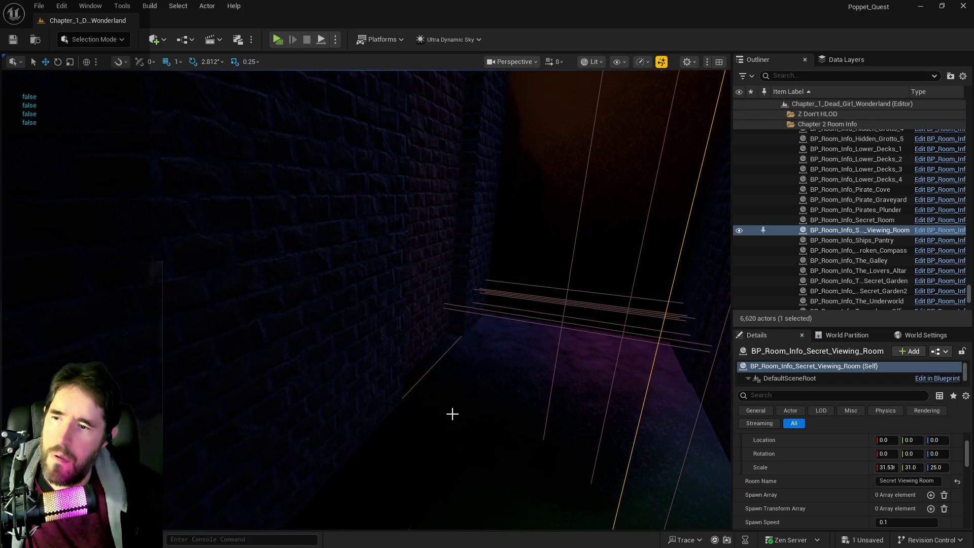
click(415, 333)
drag(415, 333, 390, 330)
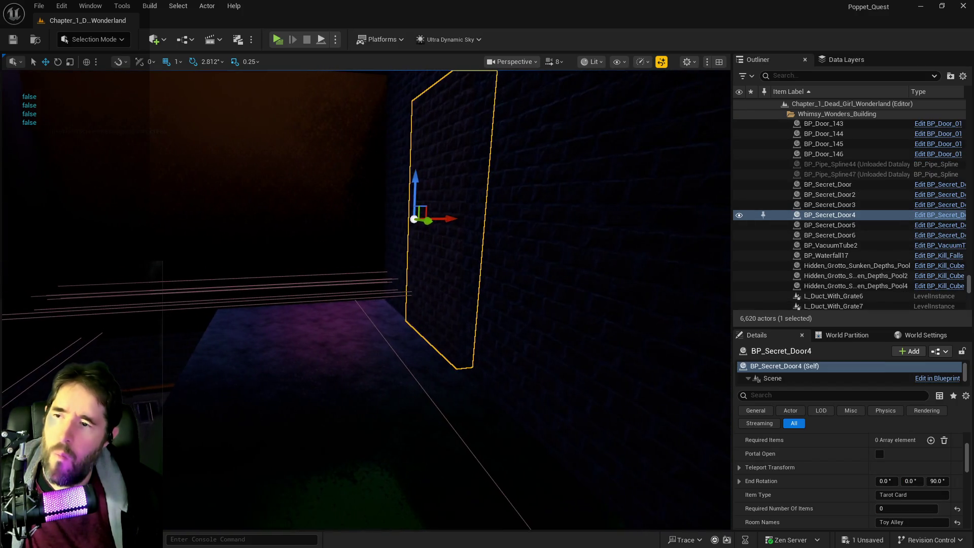
scroll(866, 515, down, 3)
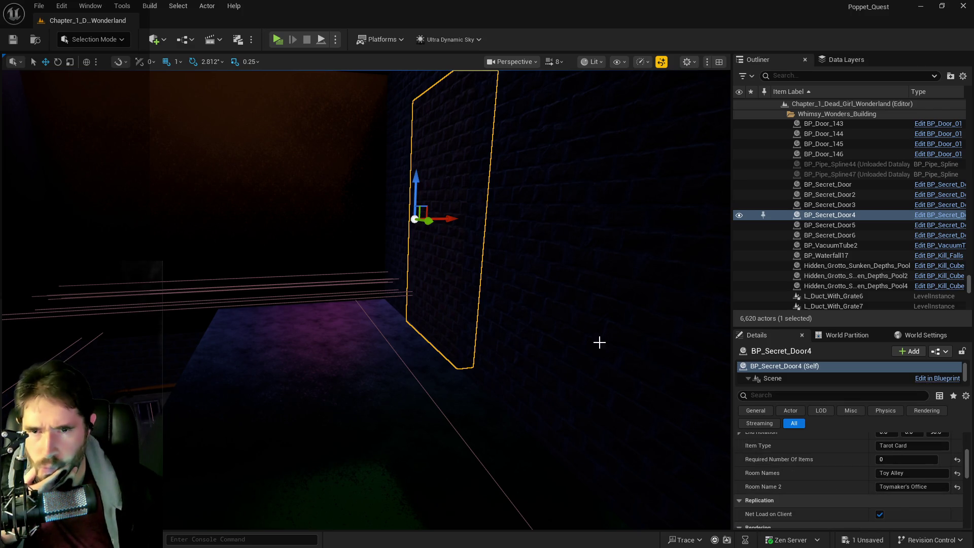
double_click(659, 156)
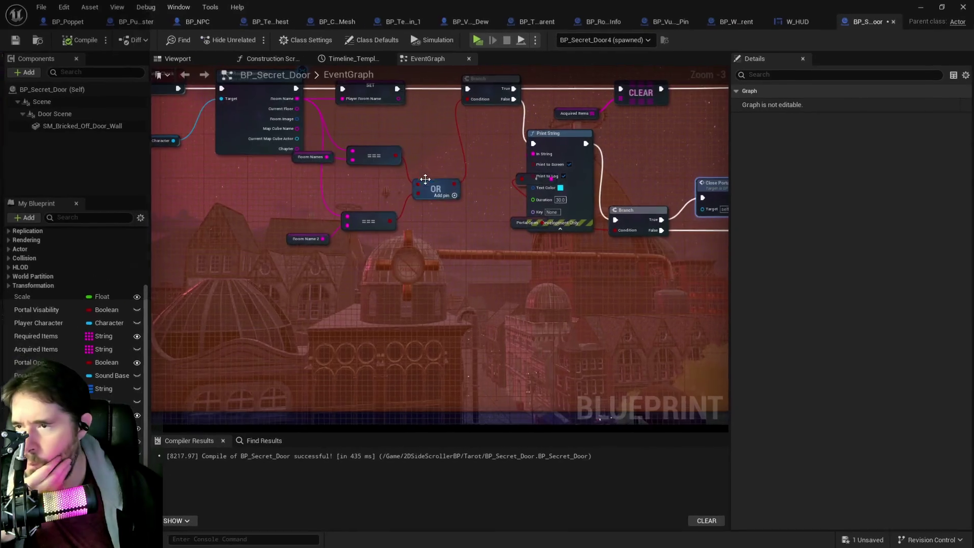
drag(425, 179, 416, 288)
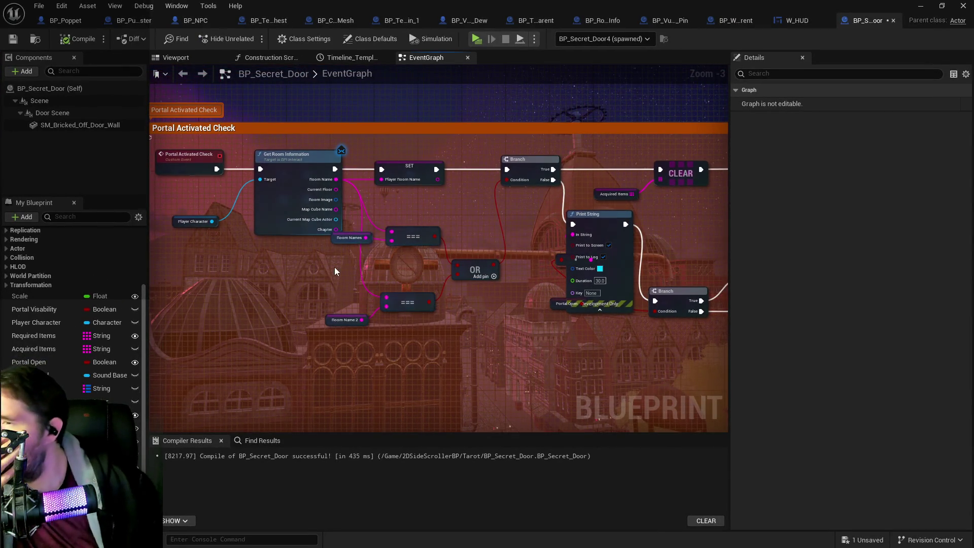
- Duplicate the Print String beside SET Player Room Name, give it white text, and wire SET into it
mouse_move(324, 256)
mouse_down()
mouse_move(277, 264)
mouse_move(305, 274)
mouse_move(319, 269)
mouse_move(210, 265)
mouse_up()
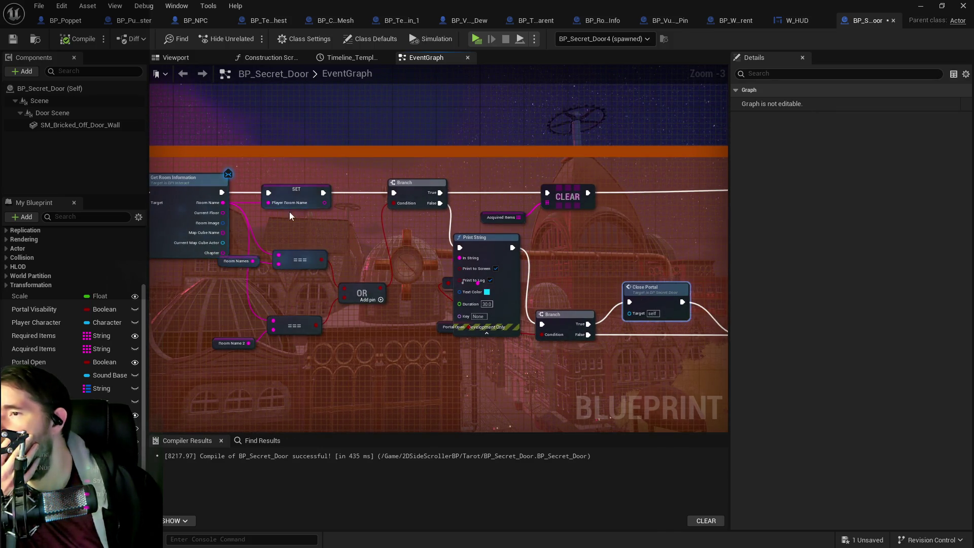
click(475, 238)
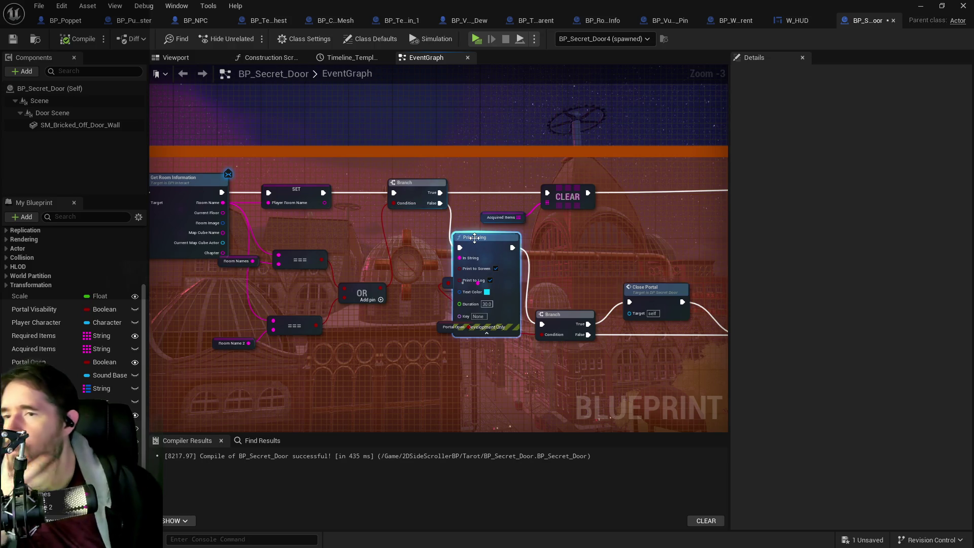
key(ctrl+c)
key(ctrl+v)
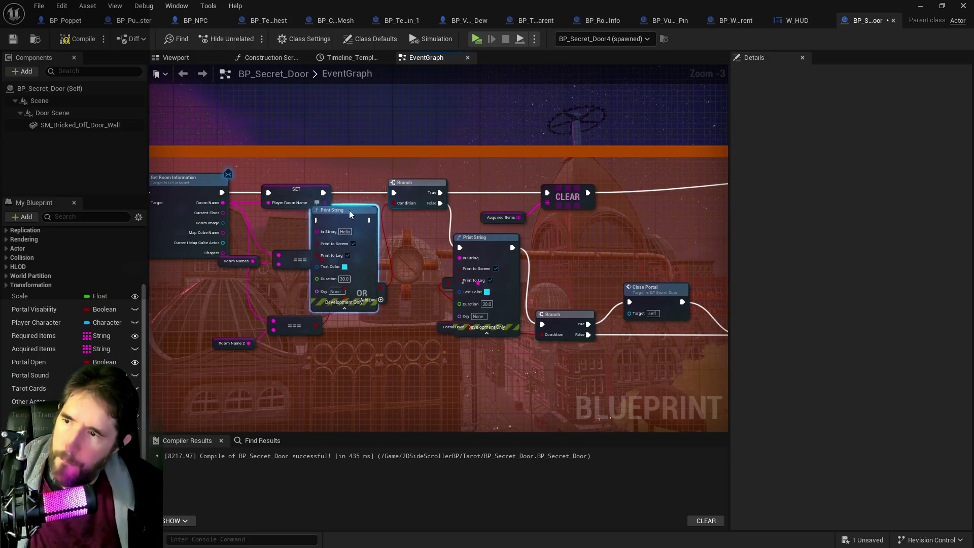
drag(349, 215, 365, 200)
click(361, 251)
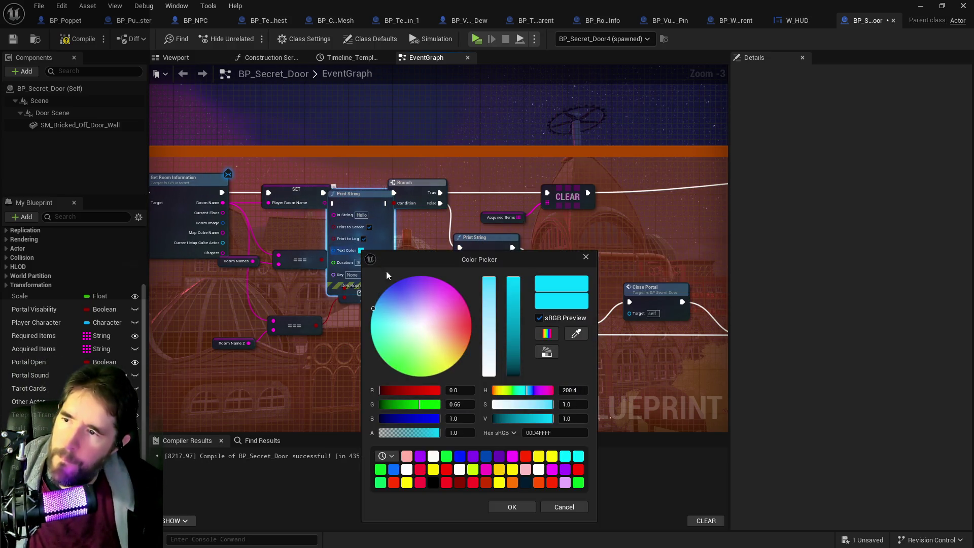
click(417, 323)
click(512, 508)
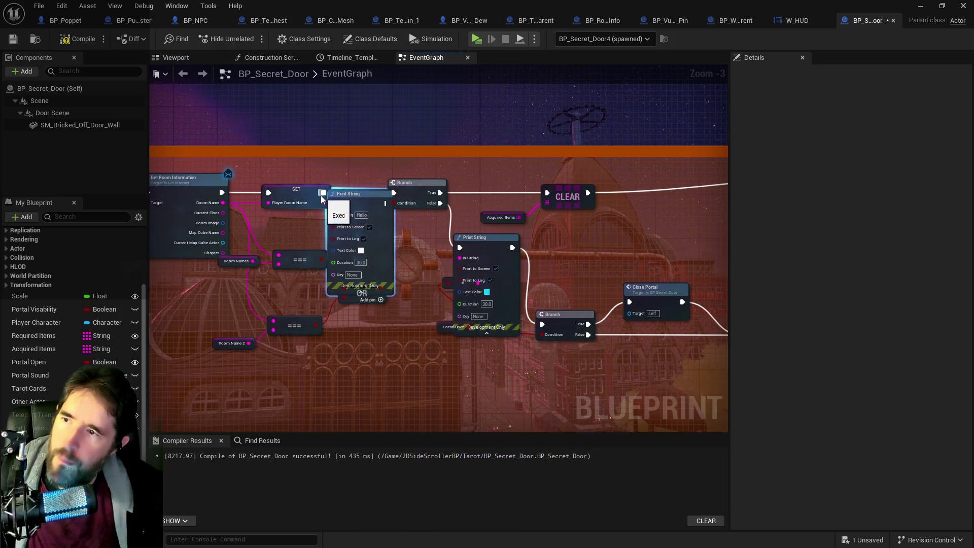
drag(322, 193, 333, 203)
drag(397, 194, 417, 195)
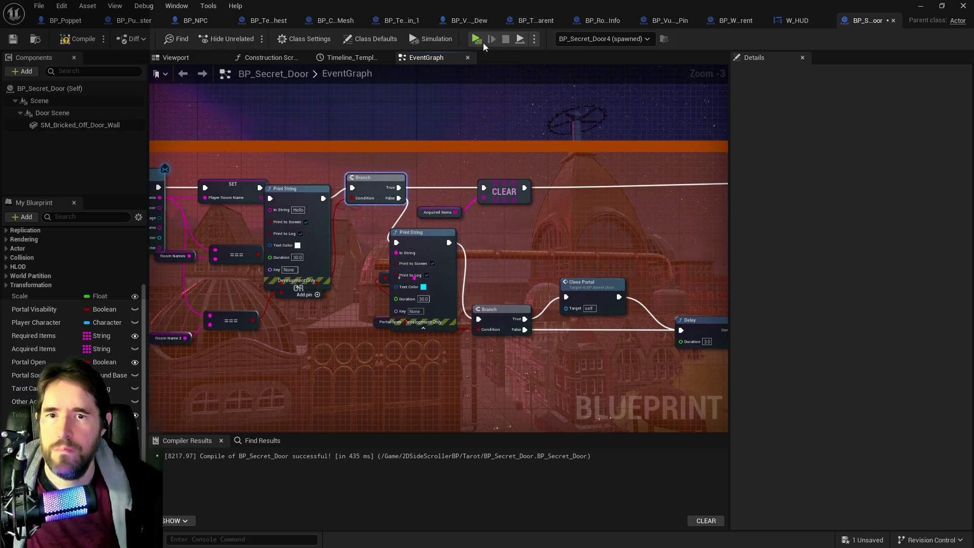
- Move the Blueprint window aside to reveal the level and frame BP_Secret_Door2
drag(505, 9, 973, 69)
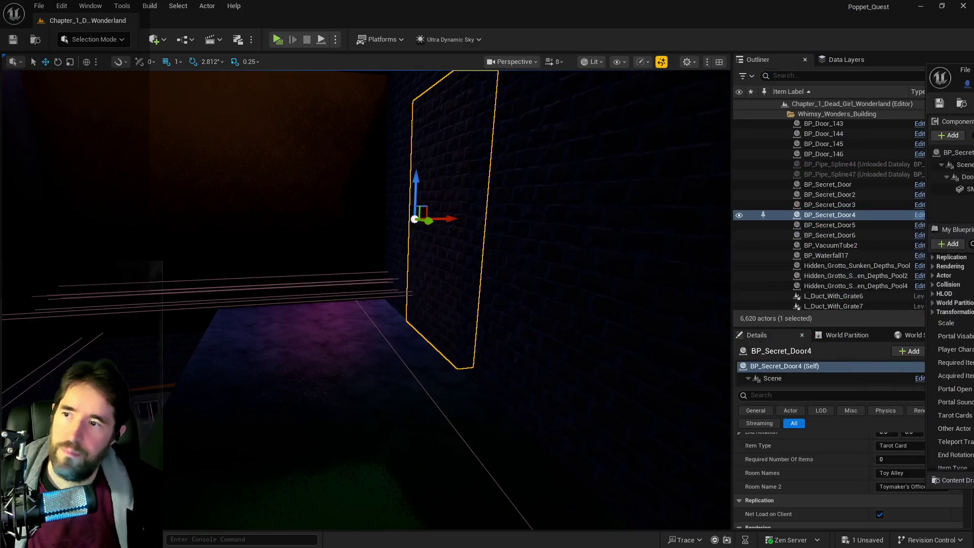
drag(437, 276, 432, 233)
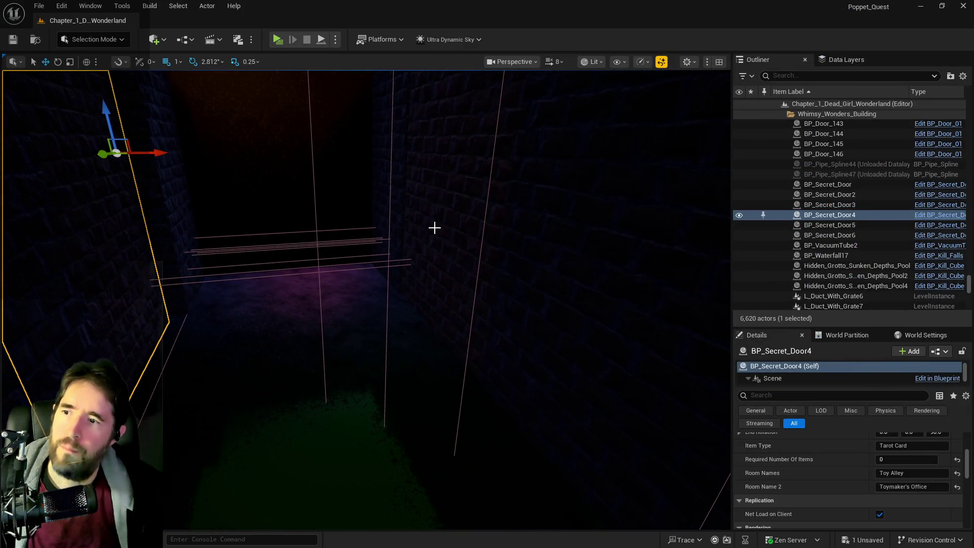
double_click(829, 194)
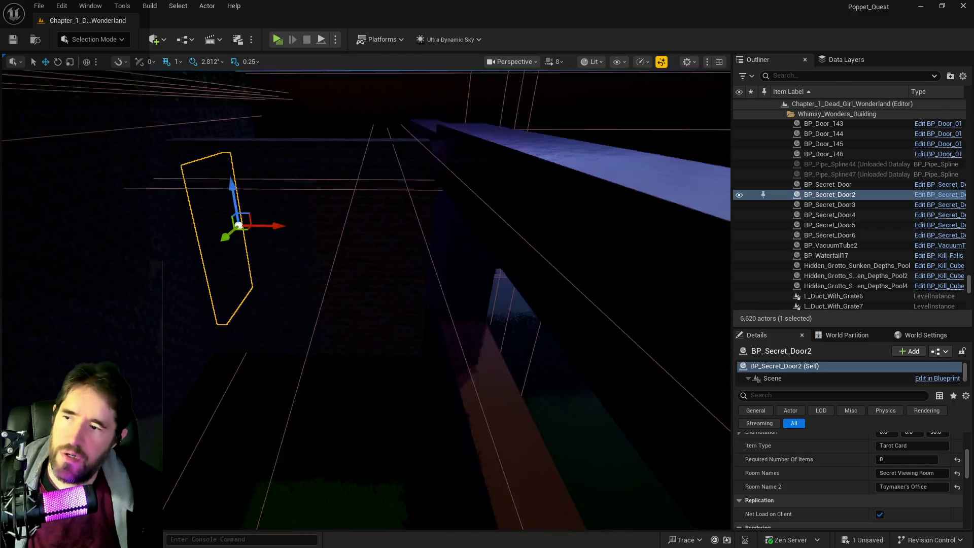
click(395, 261)
drag(275, 239, 255, 253)
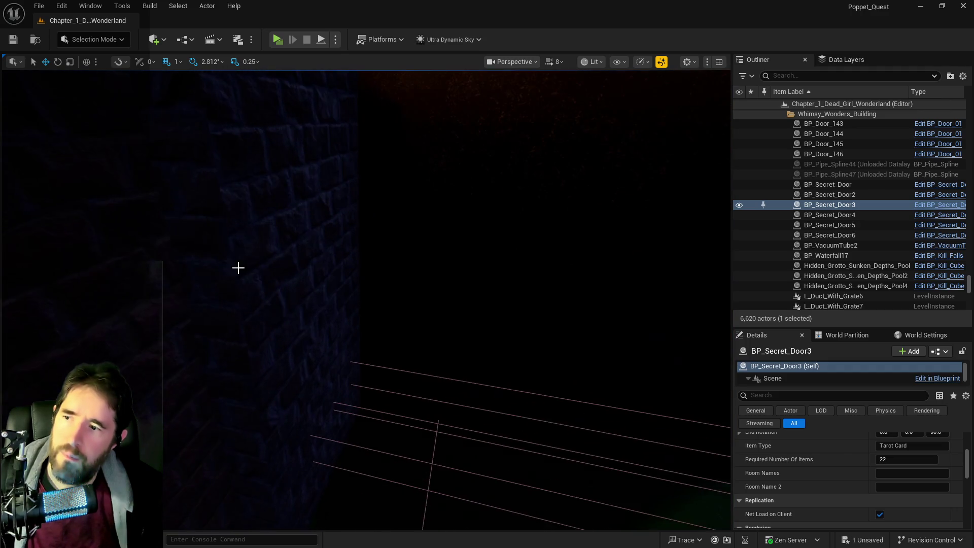
key(ctrl+z)
key(f)
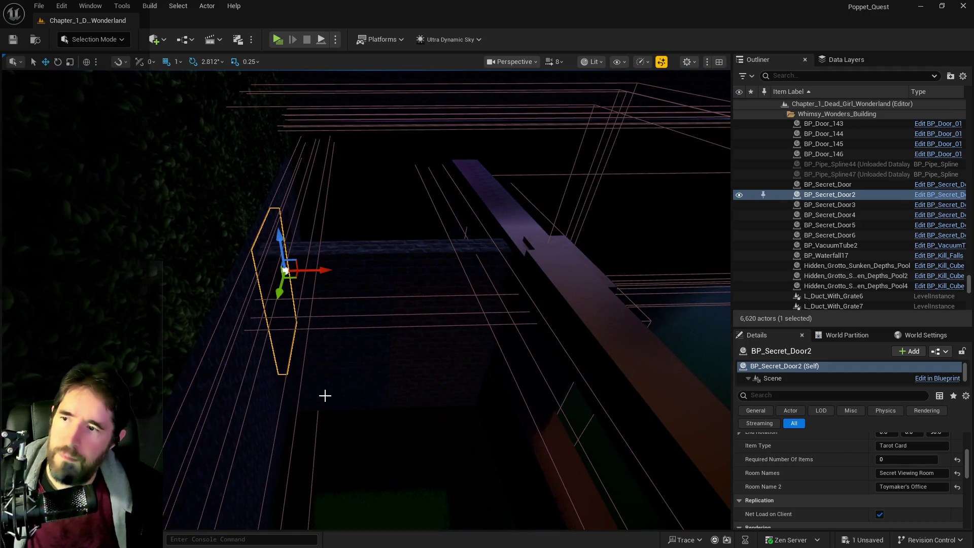
- Add BP_Secret_Door3 to the selection and slide both doors right along X
ctrl+click(438, 387)
drag(416, 346, 659, 348)
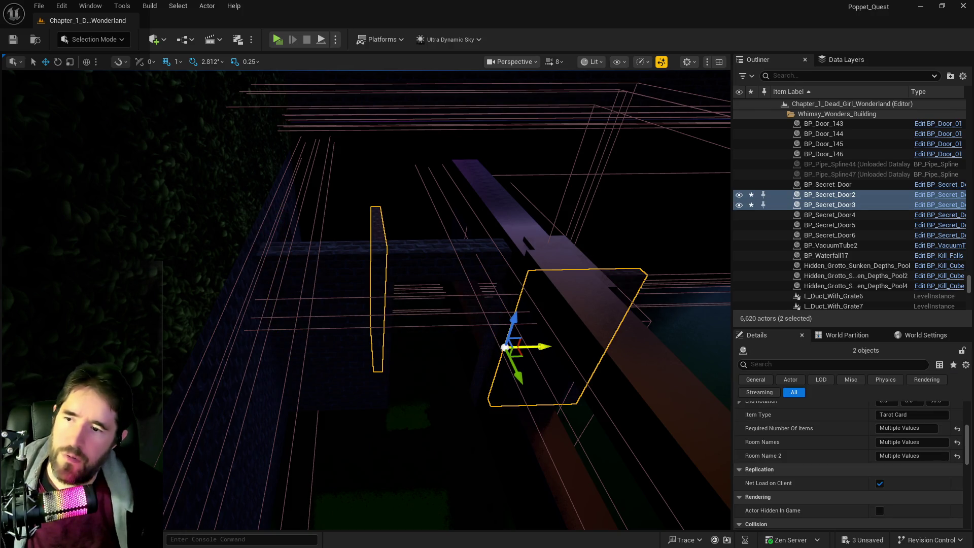
key(f)
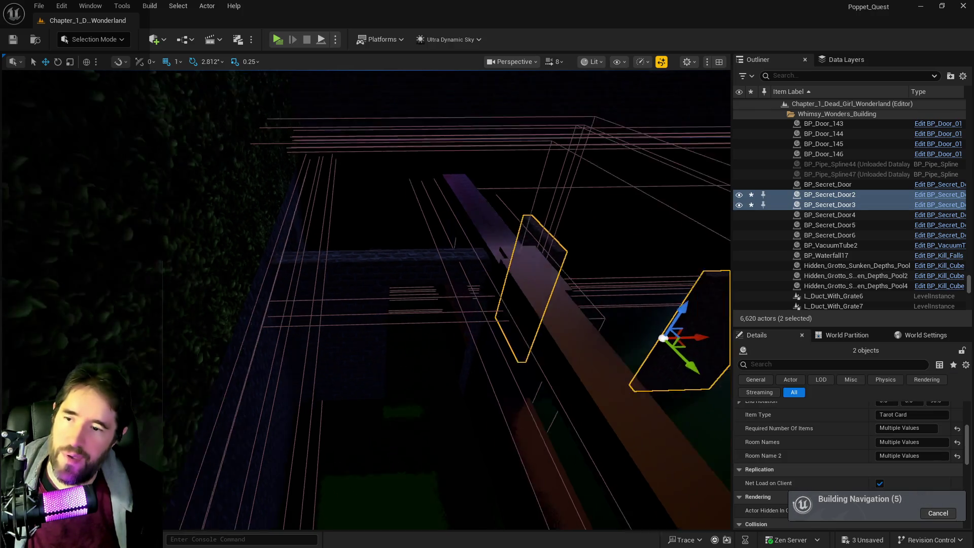
drag(418, 339, 713, 342)
key(f)
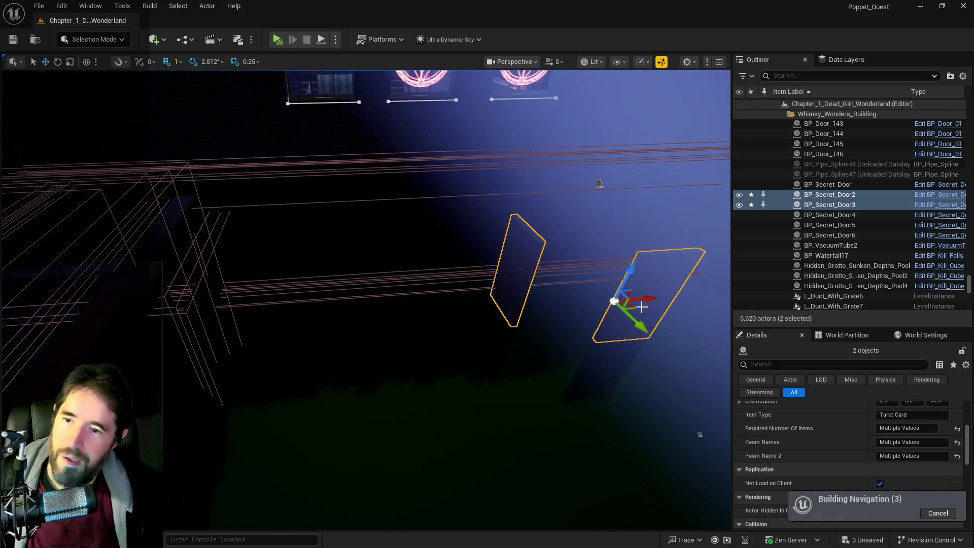
mouse_move(588, 330)
mouse_down()
mouse_move(576, 279)
mouse_move(334, 152)
mouse_up()
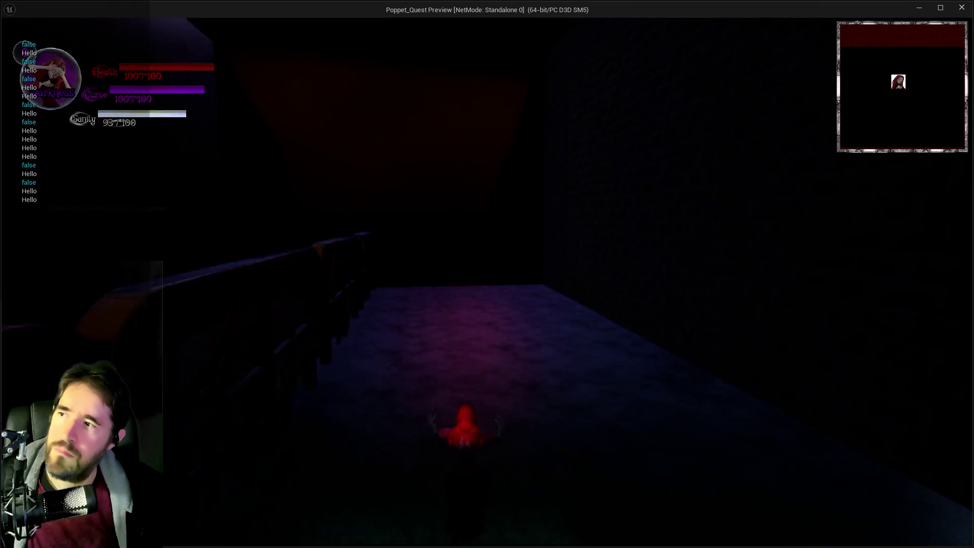
- Run down the alley, through Toymaker's Office and the pillared Secret Viewing Room into the narrow corridors, then pause
key(w)
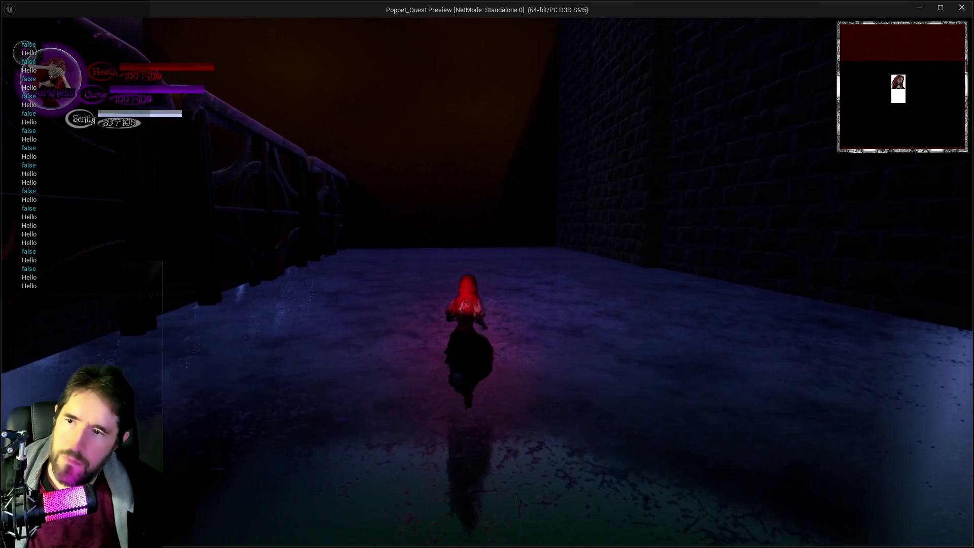
key(w)
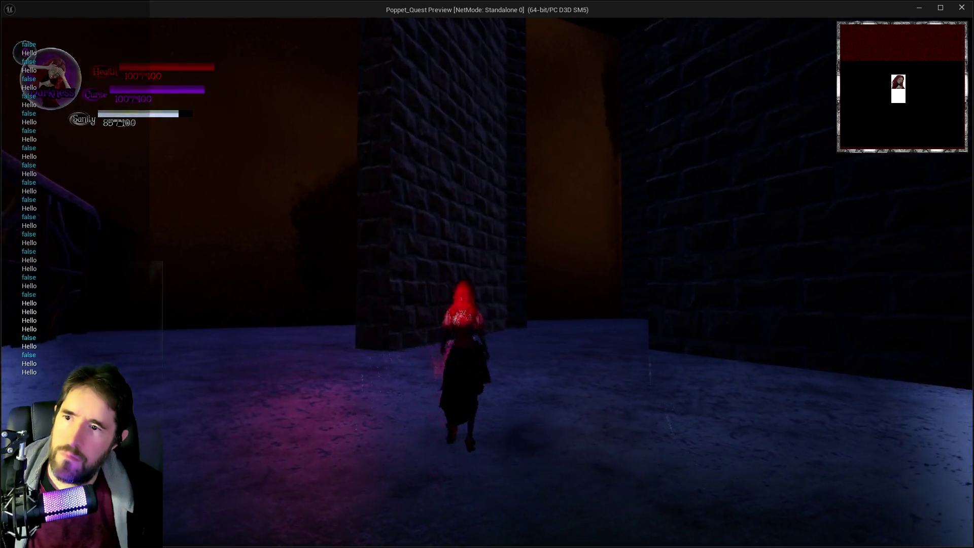
key(w)
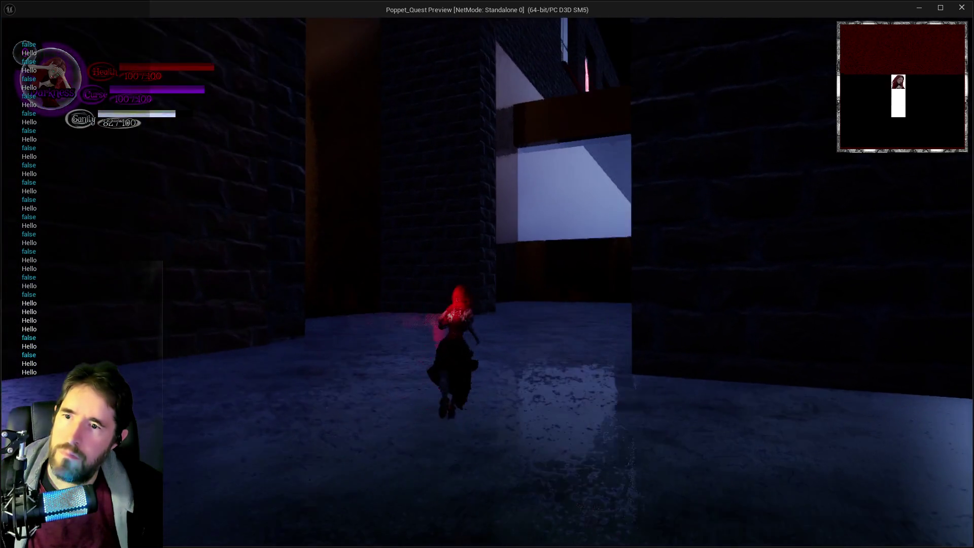
key(w)
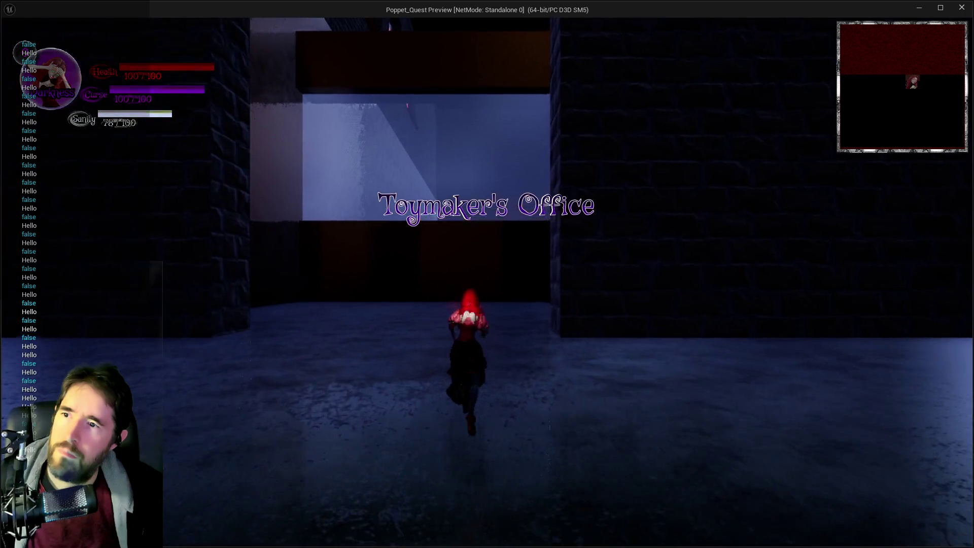
key(w)
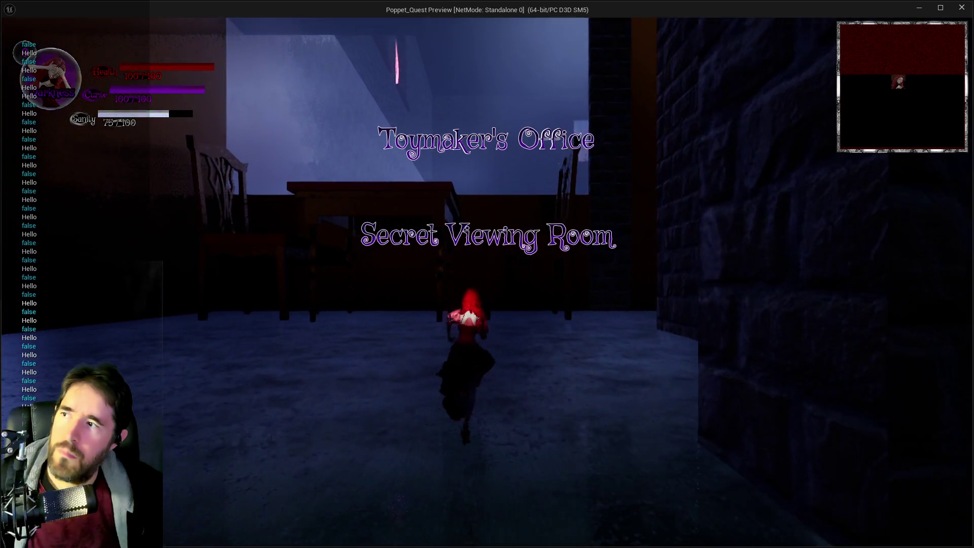
key(w)
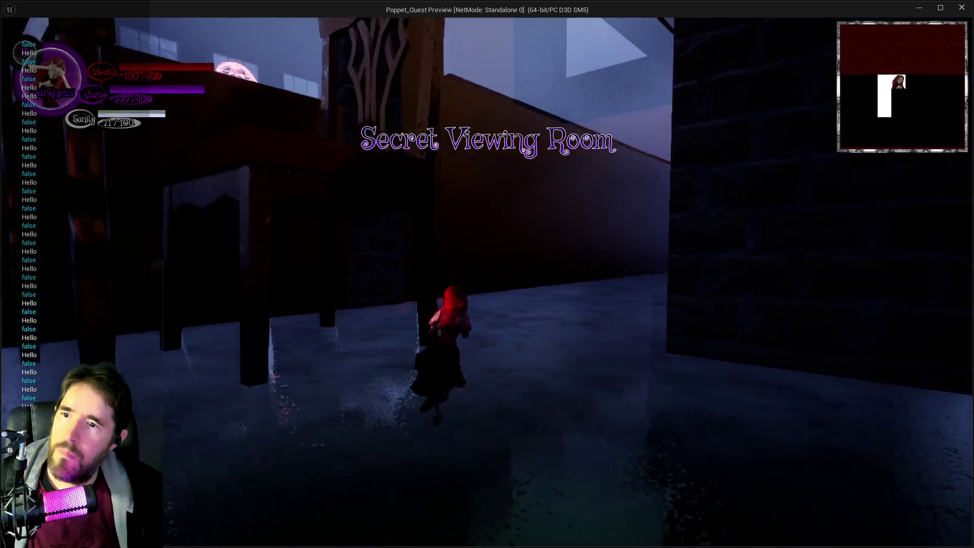
key(w)
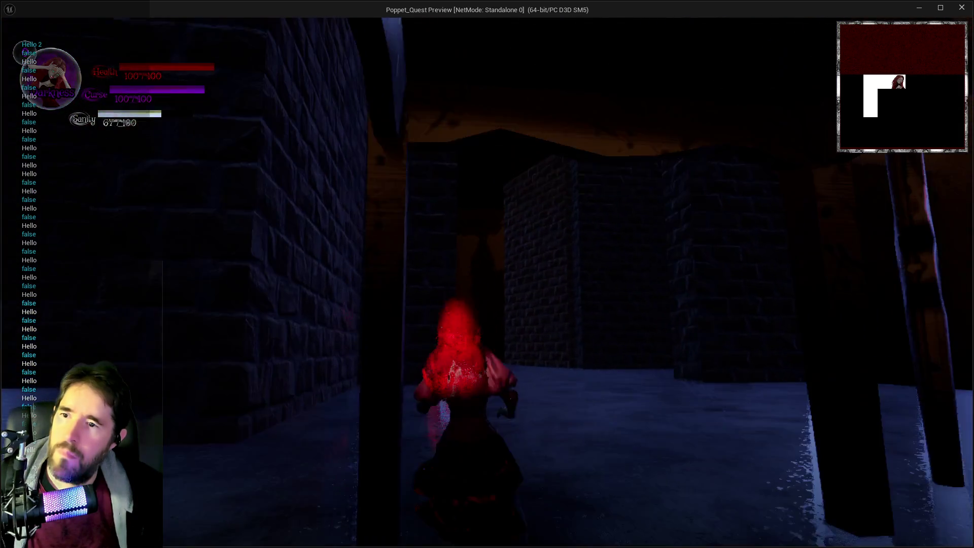
key(w)
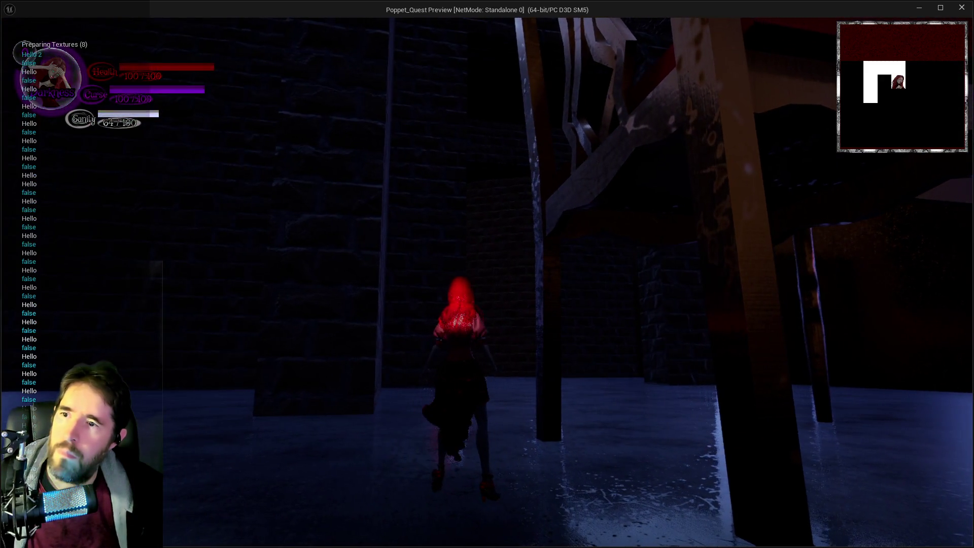
key(w)
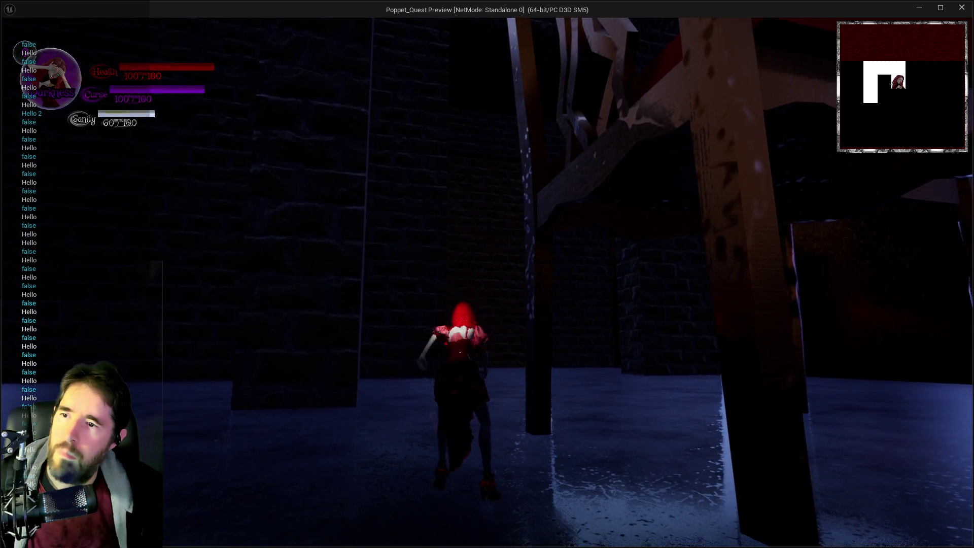
key(w)
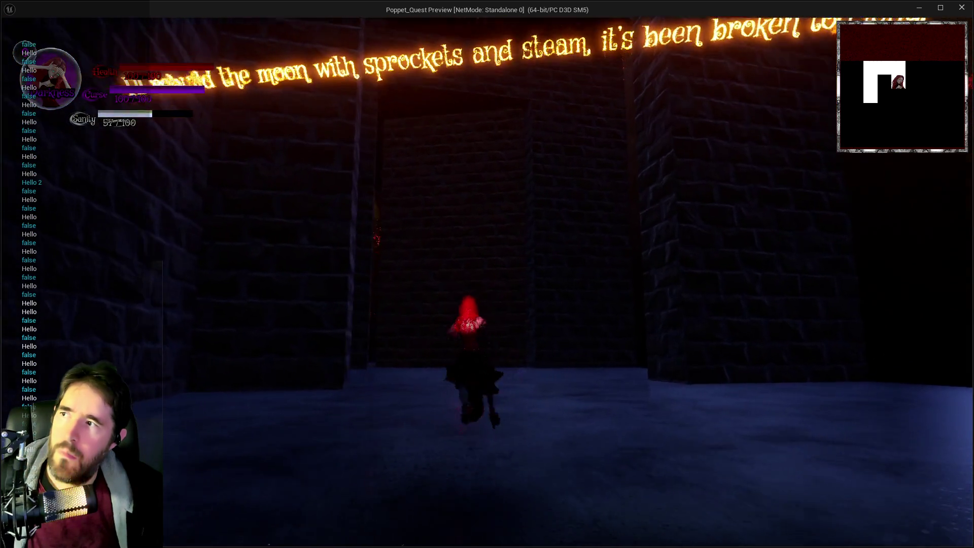
key(w)
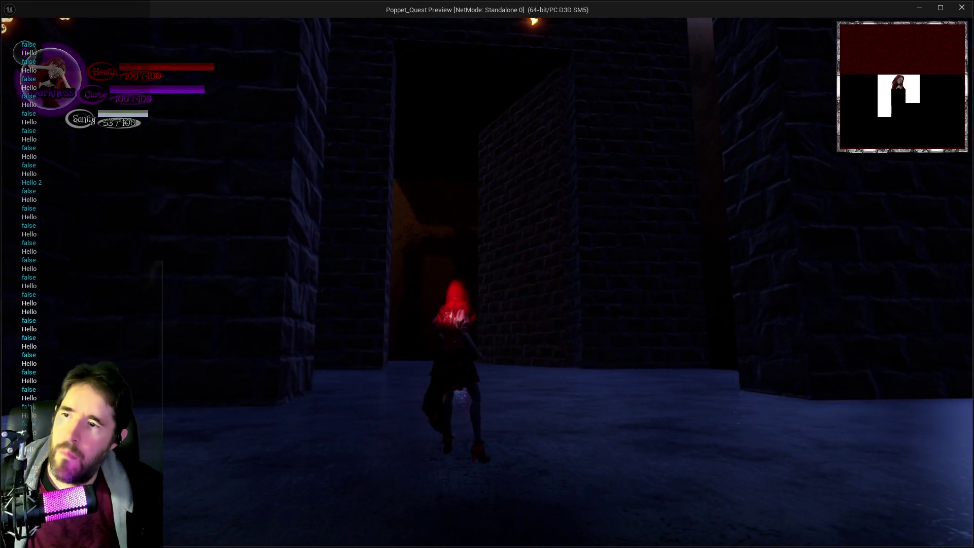
key(Escape)
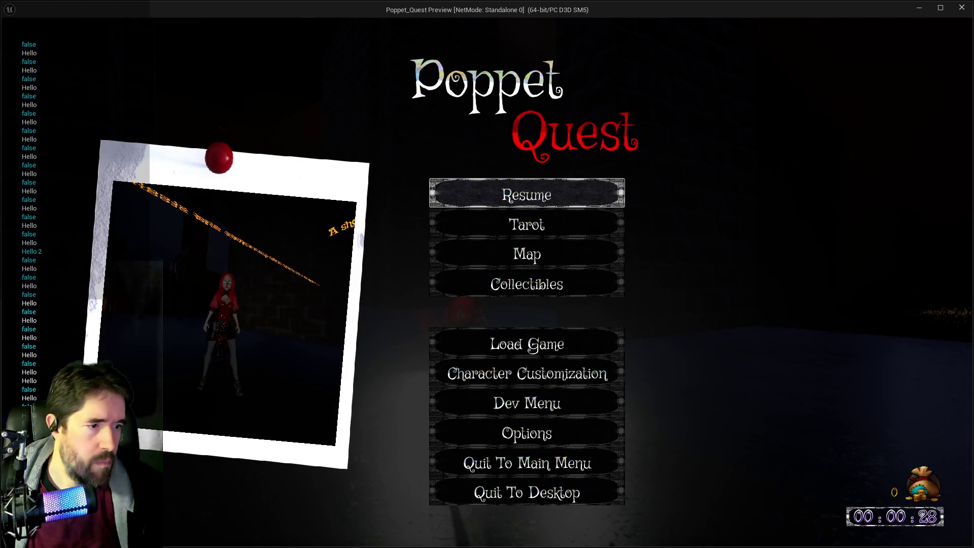
- Switch between the editor and BP_Secret_Door Blueprint, then back to the paused preview
key(alt+Tab)
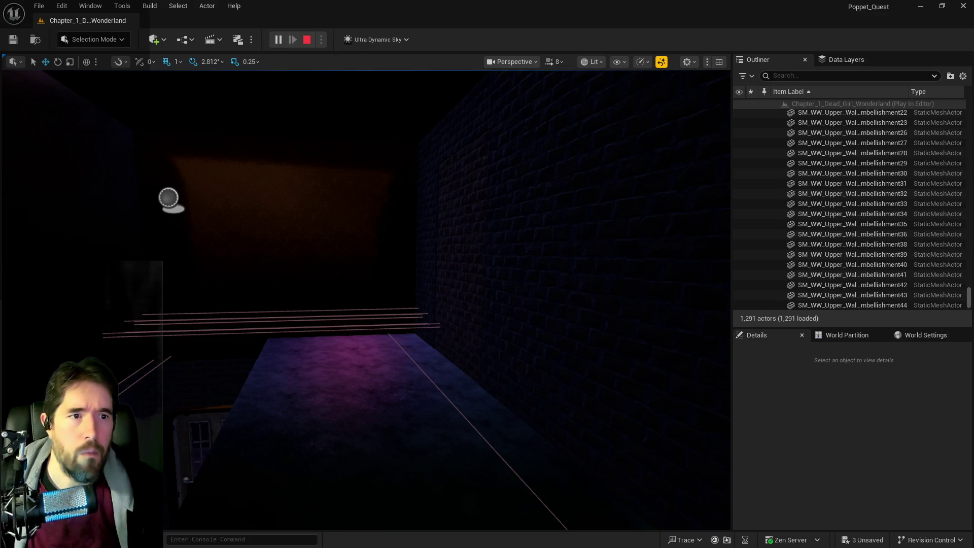
key(alt+Tab)
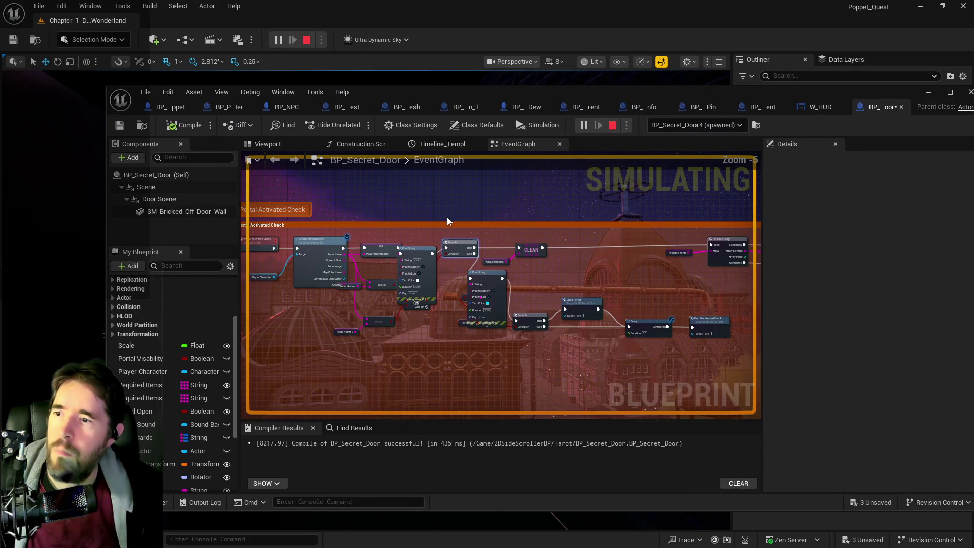
key(alt+Tab)
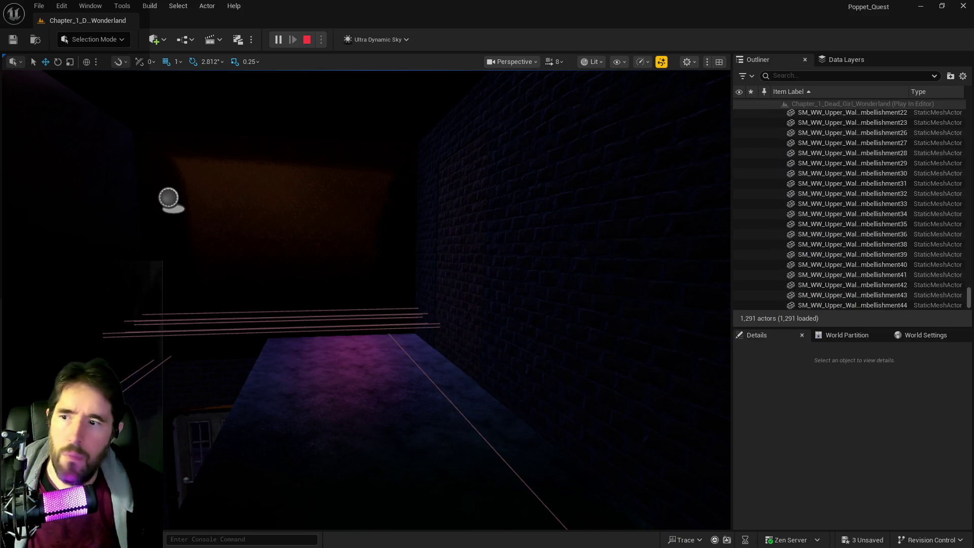
key(alt+Tab)
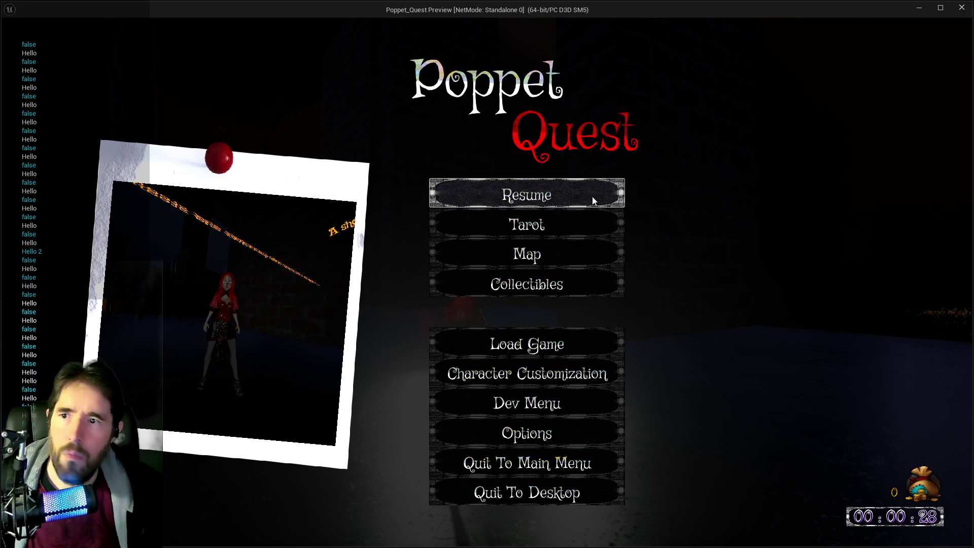
- Resume the game, pick a tarot card, then bring the BP_Secret_Door Blueprint editor forward
click(594, 202)
key(t)
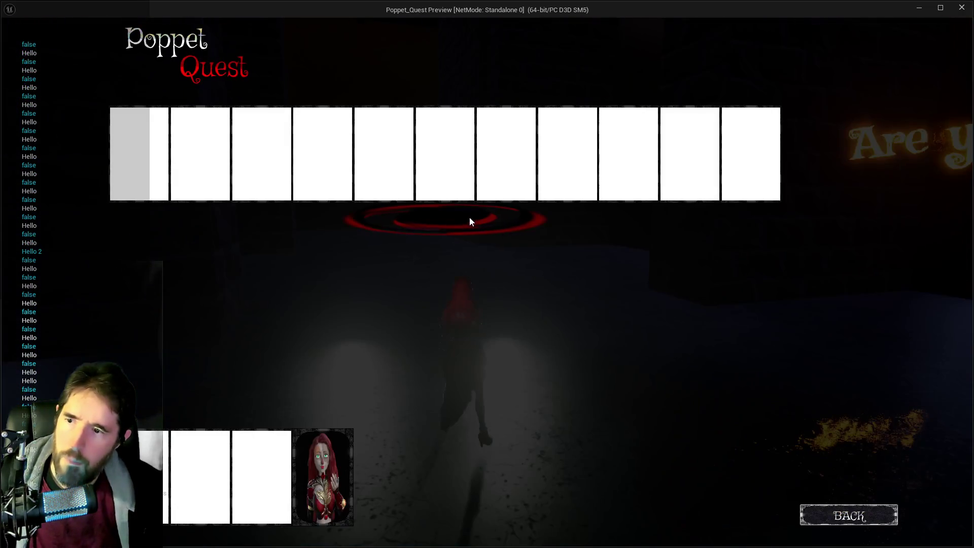
click(353, 435)
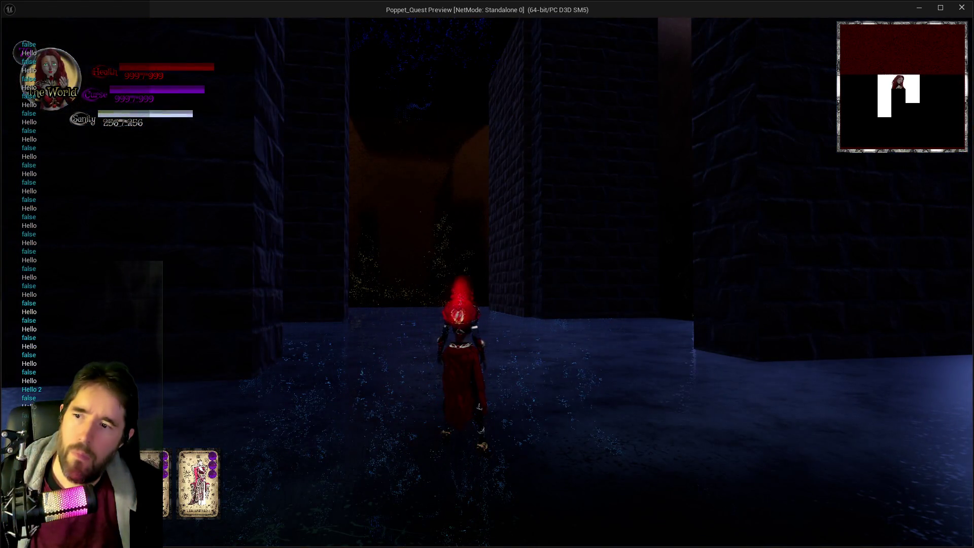
key(alt+Tab)
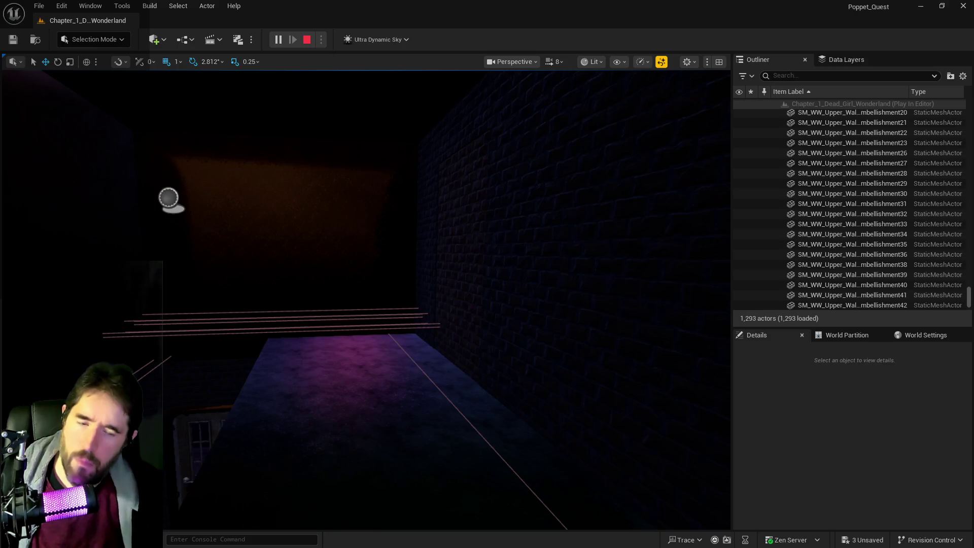
key(alt+Tab)
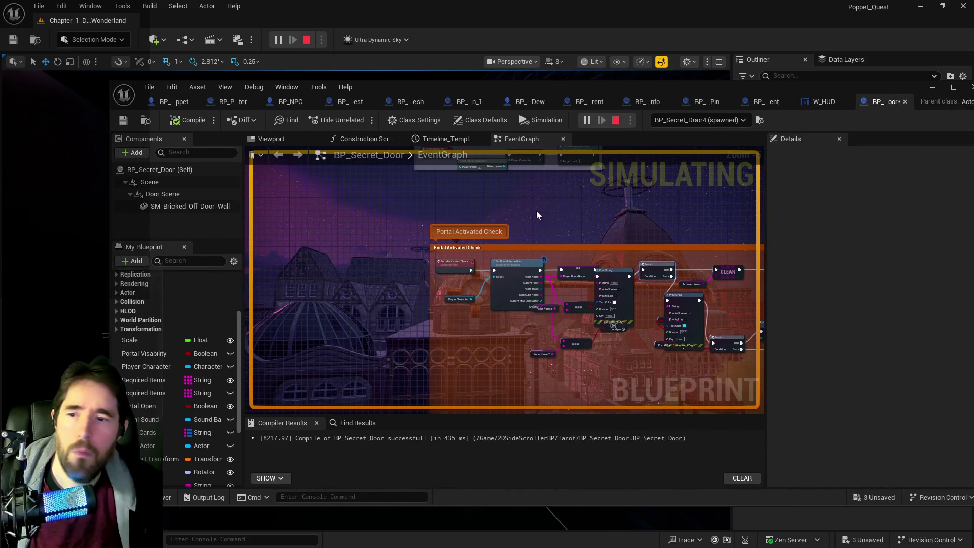
- Maximize the BP_Secret_Door Blueprint editor to fill the screen
mouse_move(614, 100)
mouse_down()
mouse_move(814, 109)
mouse_move(973, 153)
mouse_move(542, 119)
mouse_move(973, 167)
mouse_up()
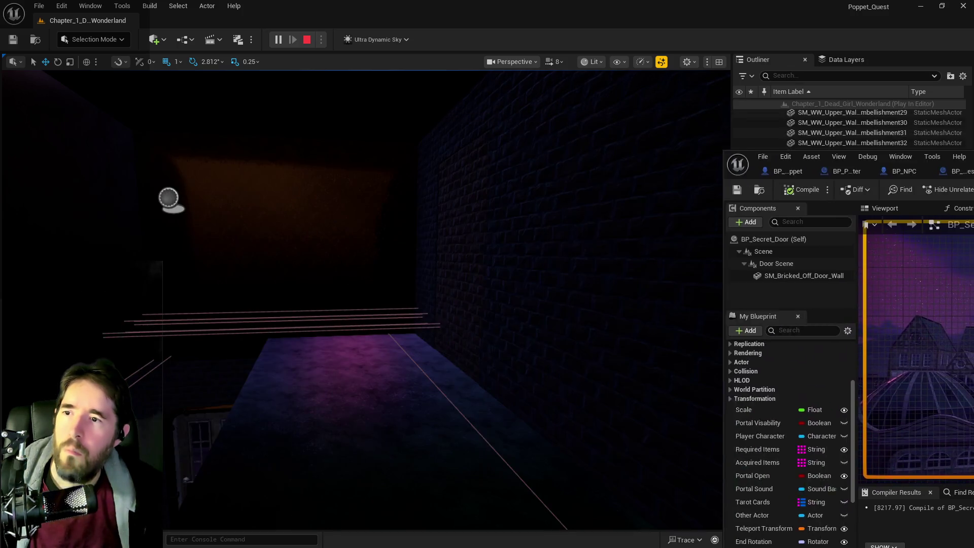
drag(837, 149, 544, 139)
click(884, 140)
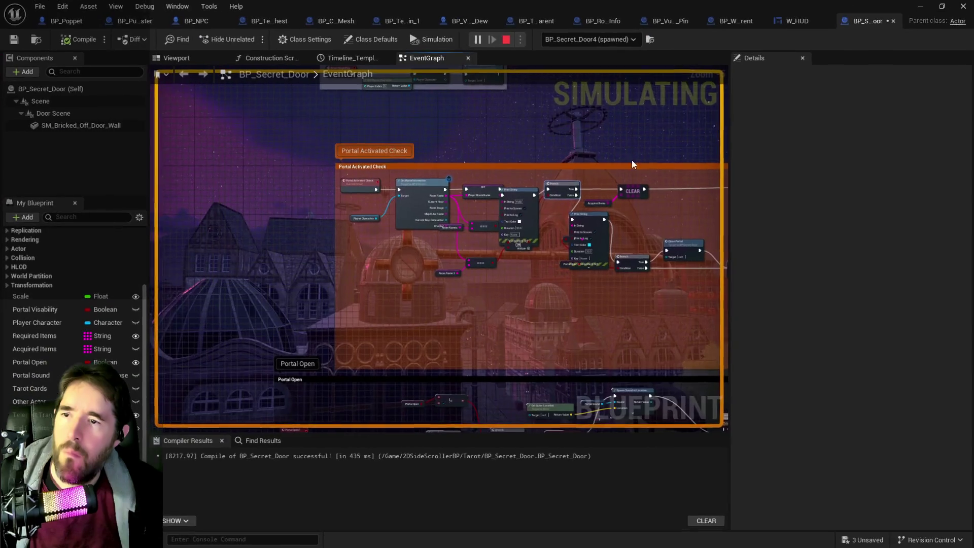
mouse_move(489, 178)
mouse_down()
mouse_move(453, 244)
mouse_move(425, 376)
mouse_move(446, 120)
mouse_up()
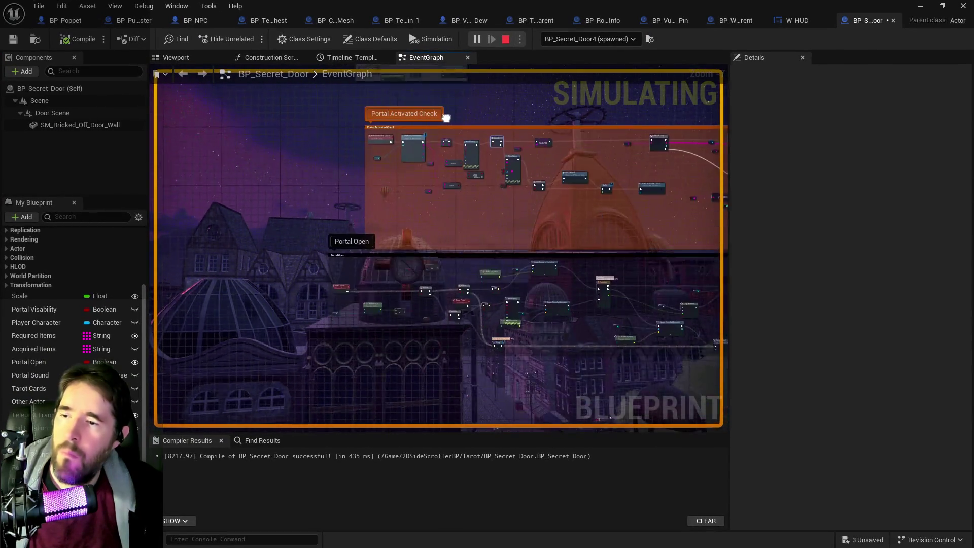
scroll(458, 334, up, 2)
- Pan the EventGraph past the Delay and Portal Activated Check nodes to the Portal Open? call
drag(458, 335, 415, 294)
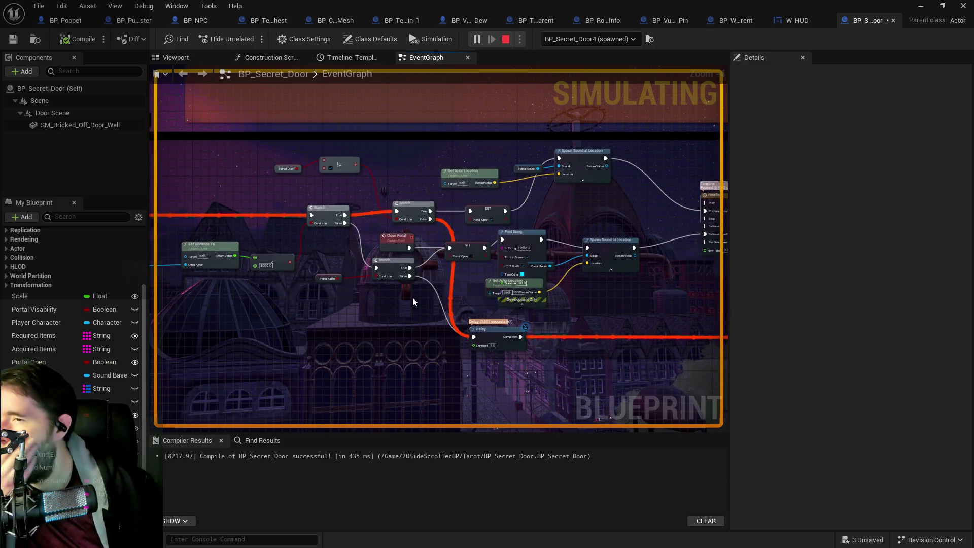
mouse_move(411, 298)
mouse_down()
mouse_move(399, 354)
mouse_move(399, 304)
mouse_up()
drag(392, 230, 476, 362)
mouse_move(537, 322)
mouse_down()
mouse_move(316, 220)
mouse_move(514, 285)
mouse_move(416, 172)
mouse_move(366, 132)
mouse_move(356, 127)
mouse_move(336, 153)
mouse_up()
drag(426, 230, 566, 286)
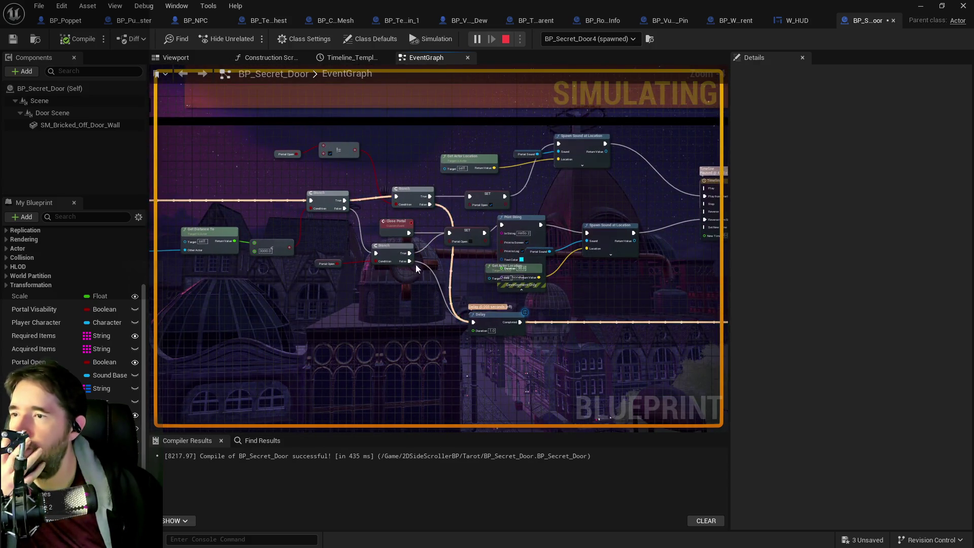
mouse_move(436, 123)
mouse_down()
mouse_move(516, 323)
mouse_move(483, 233)
mouse_move(435, 200)
mouse_move(414, 213)
mouse_move(437, 259)
mouse_move(308, 146)
mouse_move(195, 312)
mouse_up()
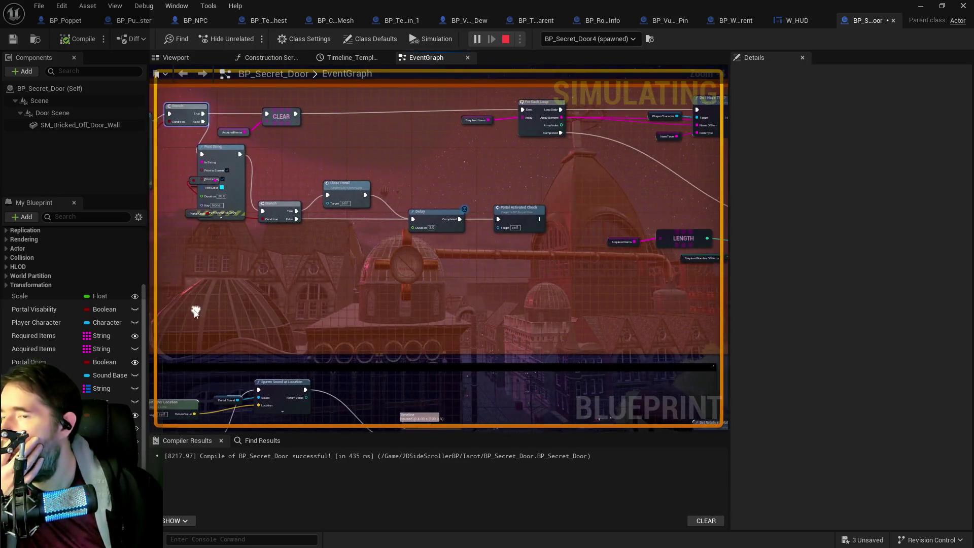
drag(440, 283, 267, 280)
mouse_move(404, 290)
mouse_down()
mouse_move(176, 265)
mouse_move(307, 252)
mouse_move(220, 245)
mouse_move(345, 274)
mouse_move(482, 272)
mouse_move(400, 255)
mouse_up()
mouse_move(339, 245)
mouse_down()
mouse_move(407, 233)
mouse_move(315, 219)
mouse_move(228, 152)
mouse_move(281, 195)
mouse_move(400, 245)
mouse_move(429, 317)
mouse_up()
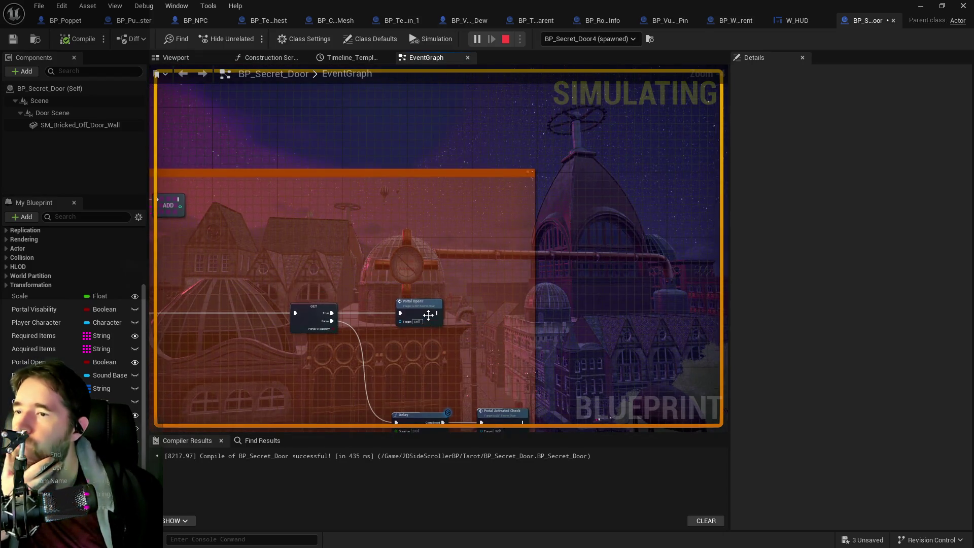
- Swap the Portal Open? call for a pasted Portal Activated Check wired to True, then stop the simulation
click(512, 415)
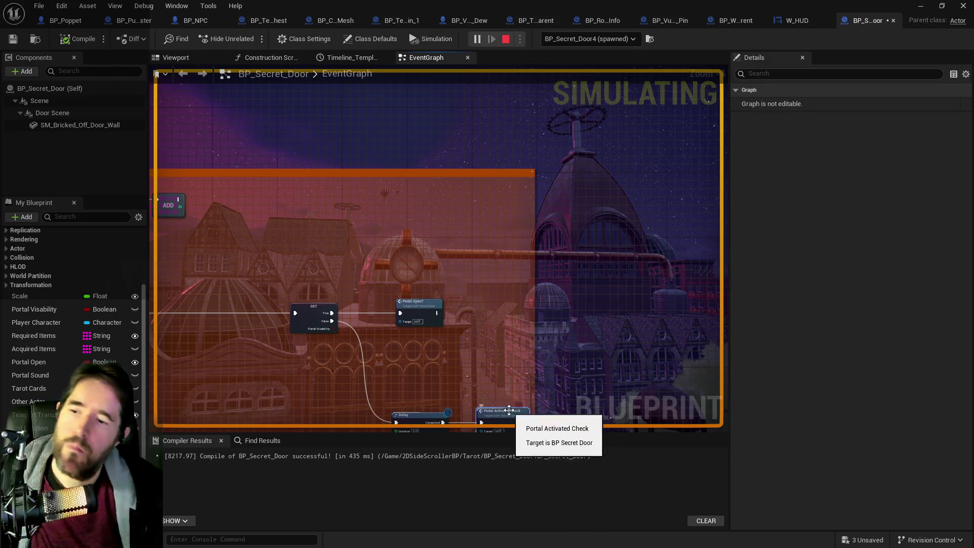
key(ctrl+v)
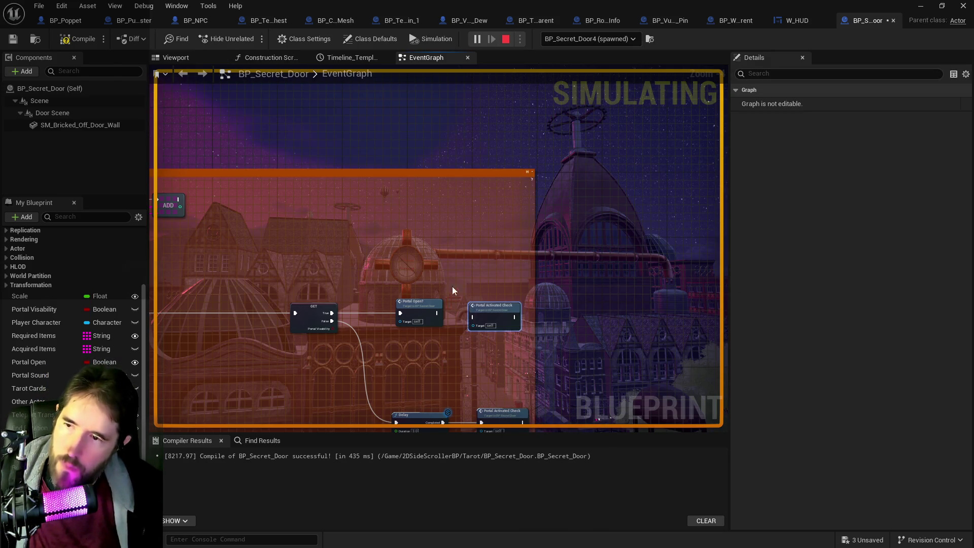
mouse_move(331, 313)
mouse_down()
mouse_move(492, 325)
mouse_move(442, 319)
mouse_up()
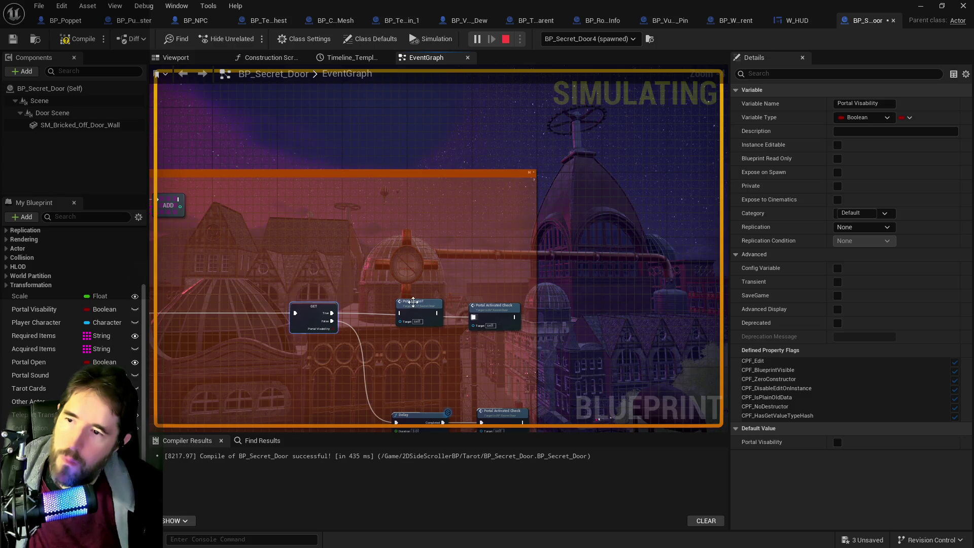
click(446, 326)
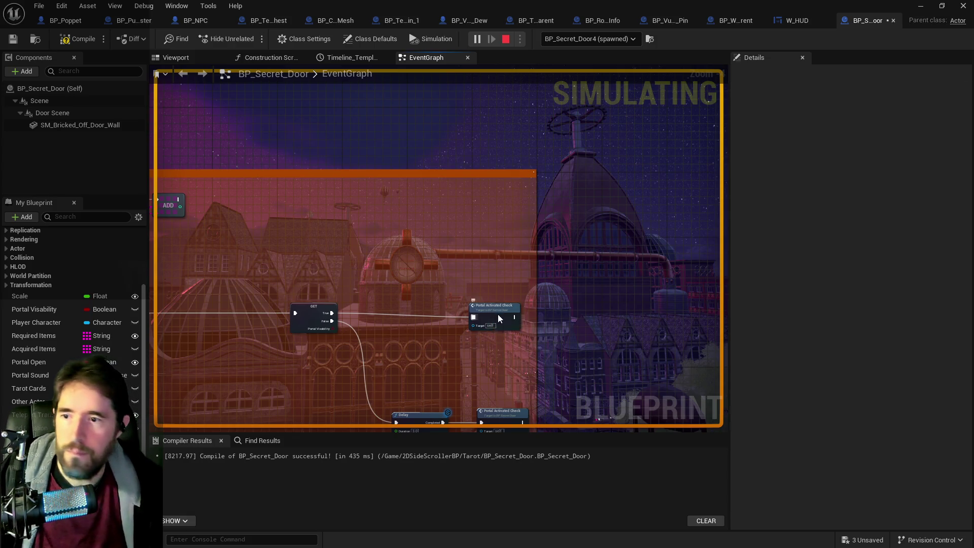
key(Delete)
drag(500, 319, 484, 315)
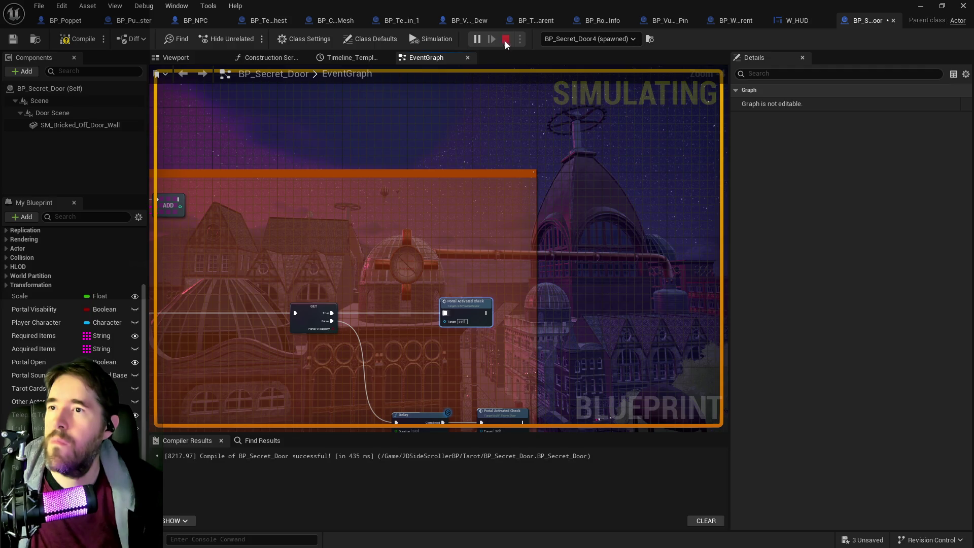
key(Escape)
click(65, 40)
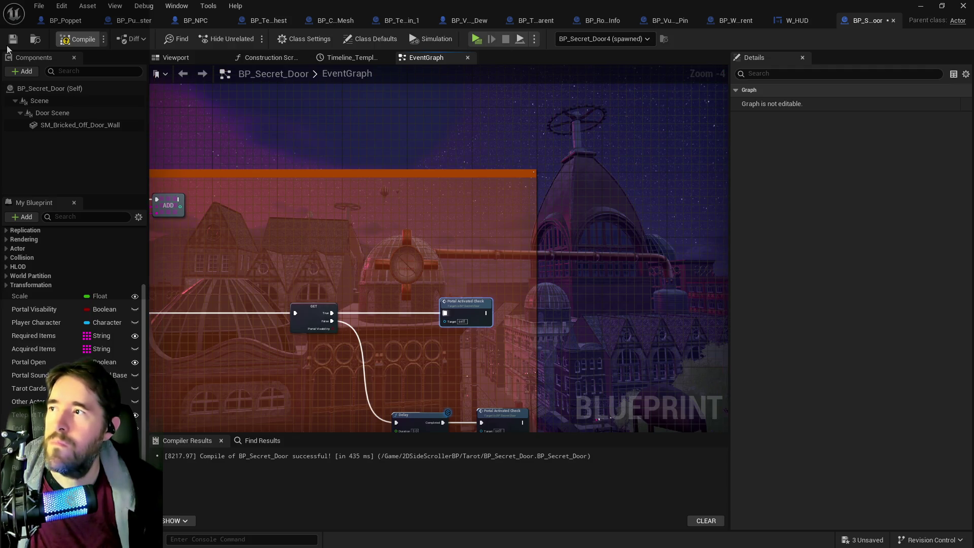
- Return to the Chapter_1_Dead_Girl_Wonderland level editor and turn the viewport toward the brick wall
key(alt+Tab)
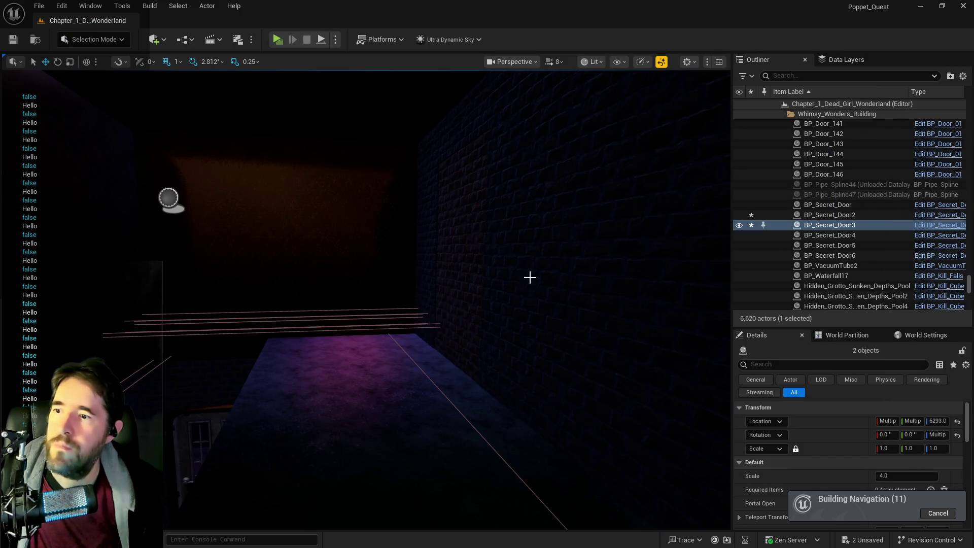
drag(541, 277, 569, 304)
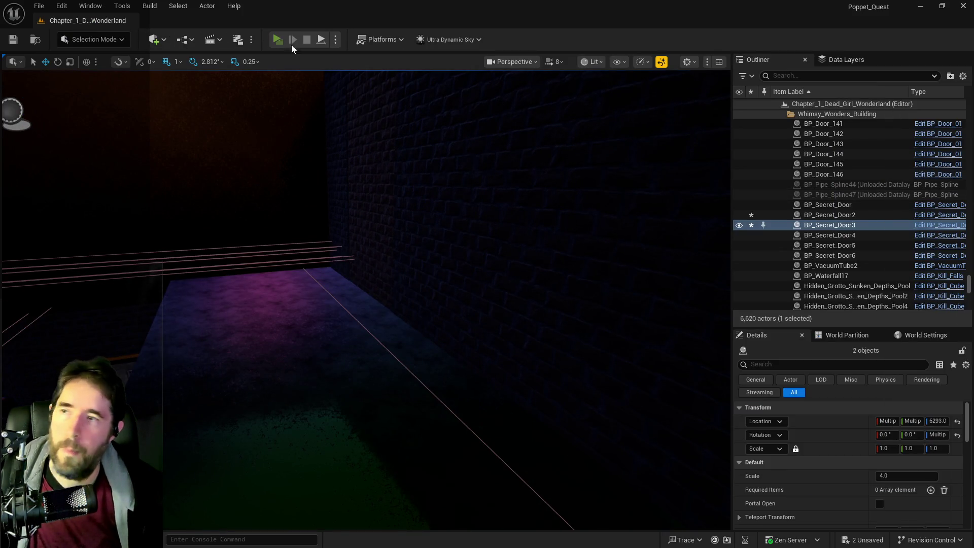
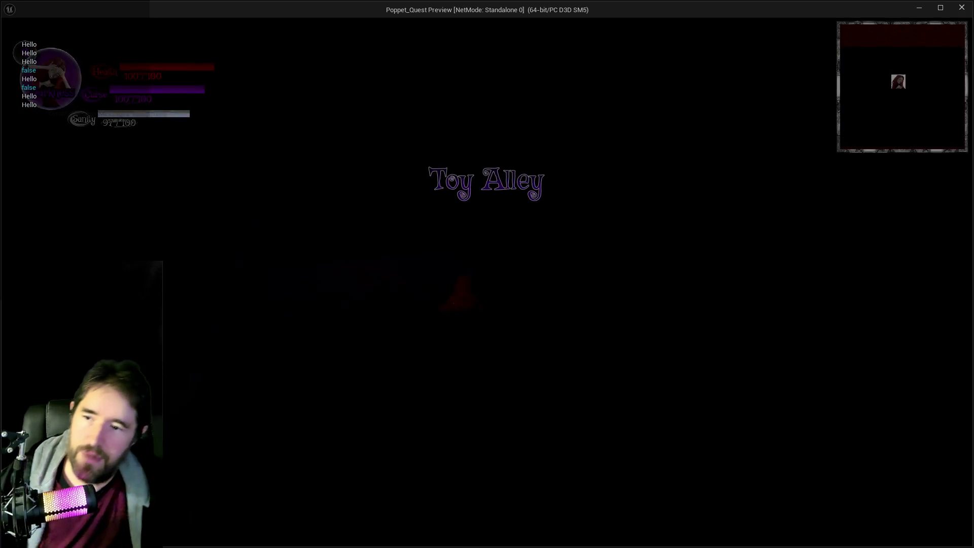
- End the running Poppet_Quest game preview to get back to the editor
key(Escape)
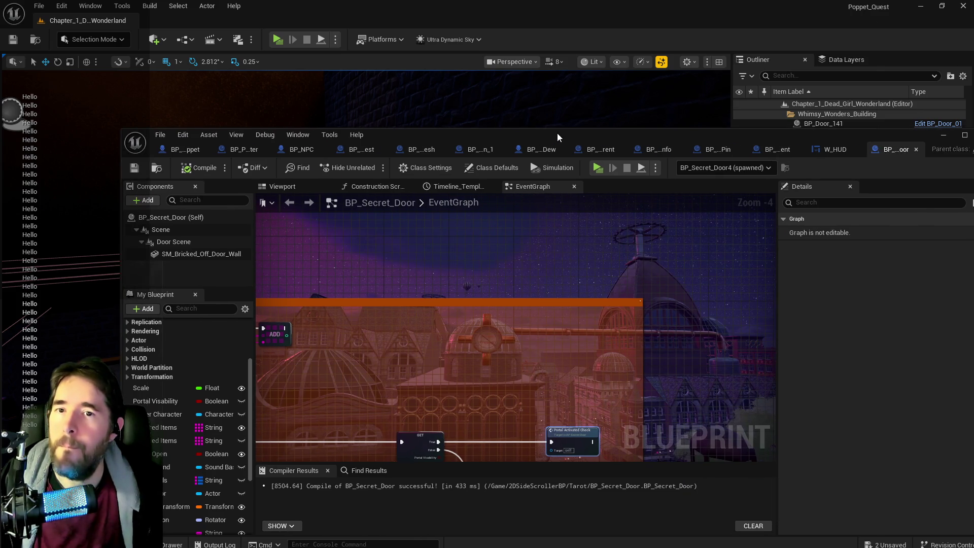
- Maximize the BP_Secret_Door editor and paste a Delay in front of Portal Activated Check
double_click(558, 134)
drag(656, 251, 535, 264)
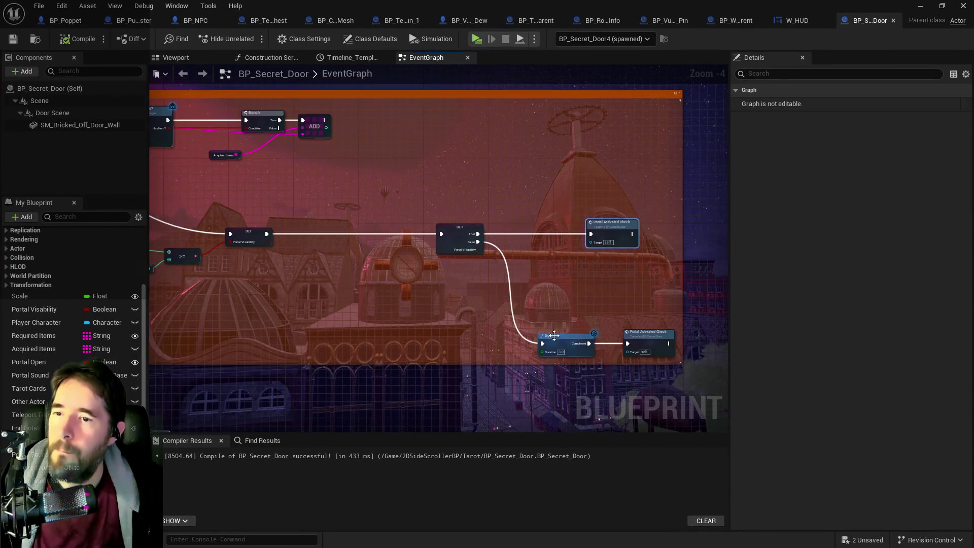
key(ctrl+v)
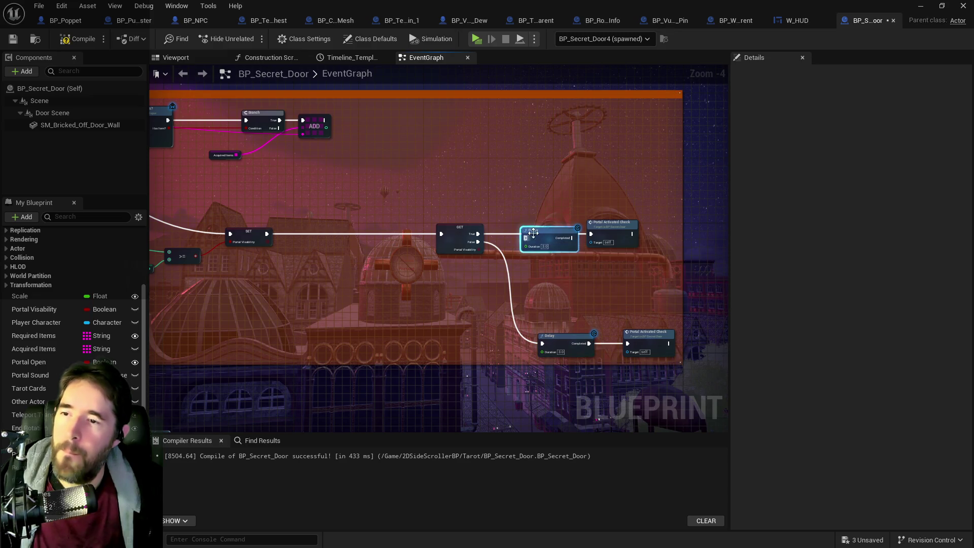
scroll(495, 254, up, 2)
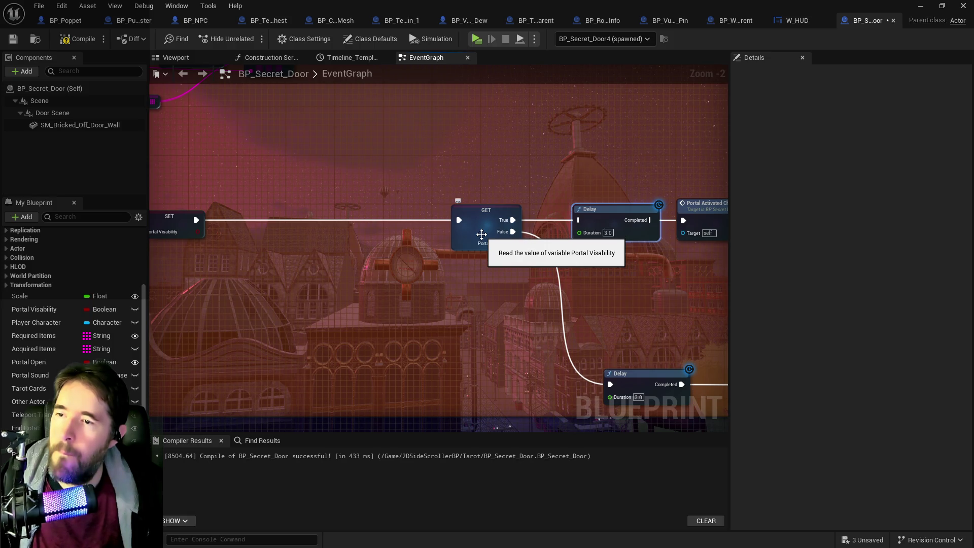
- Inspect the Portal Visability variable and survey the LENGTH, SET, Branch and For Each Loop nodes
click(482, 234)
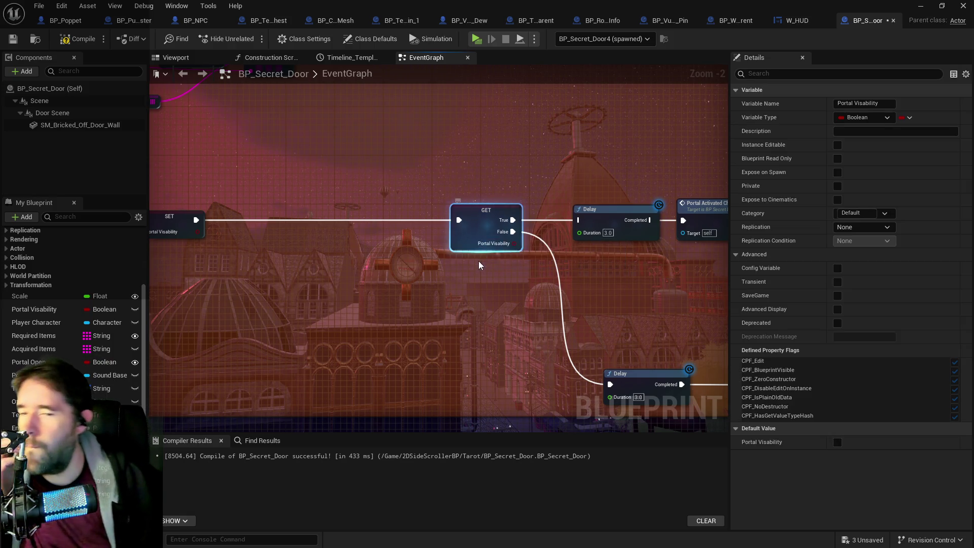
drag(478, 274, 722, 256)
scroll(722, 256, down, 1)
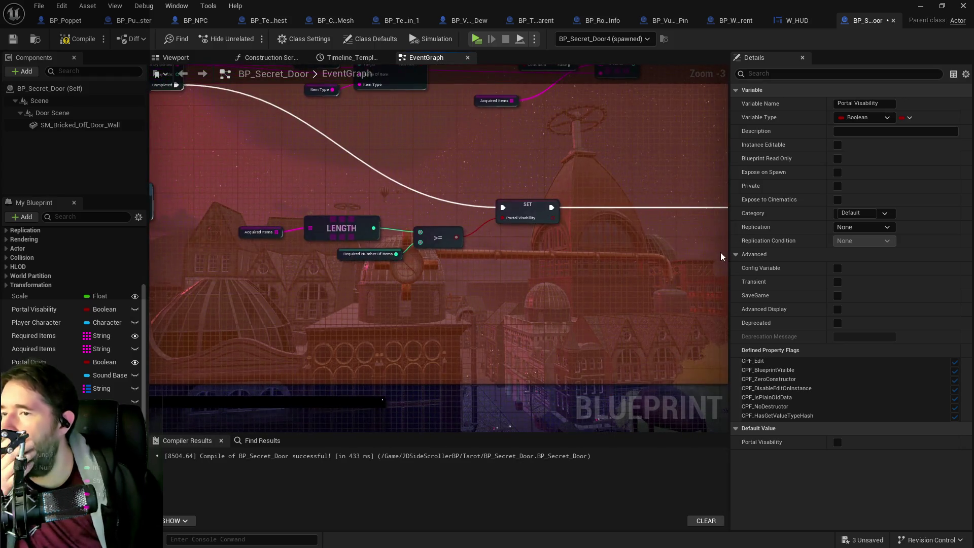
drag(537, 282, 721, 320)
mouse_move(389, 286)
mouse_down()
mouse_move(659, 276)
mouse_move(724, 262)
mouse_up()
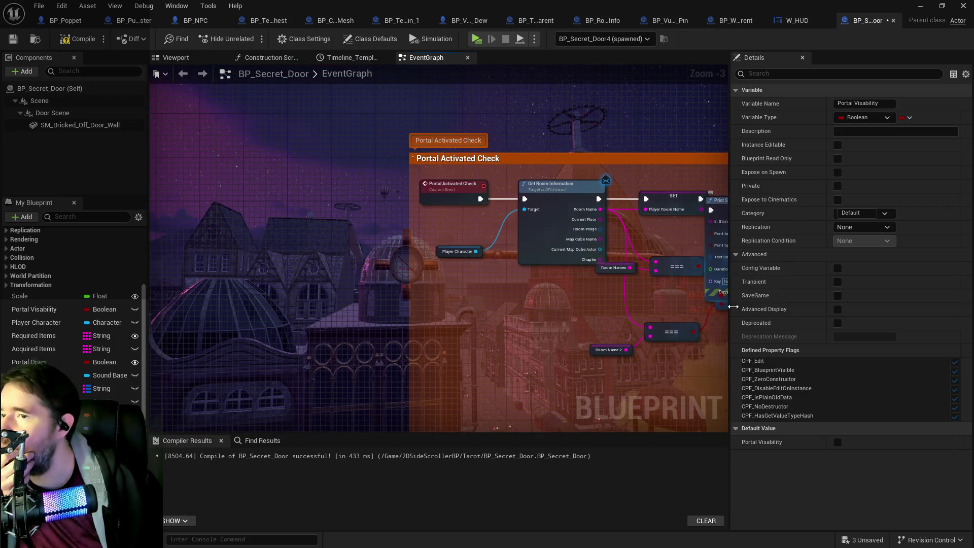
mouse_move(660, 304)
mouse_down()
mouse_move(285, 227)
mouse_move(107, 165)
mouse_up()
drag(702, 286, 391, 264)
drag(595, 281, 584, 276)
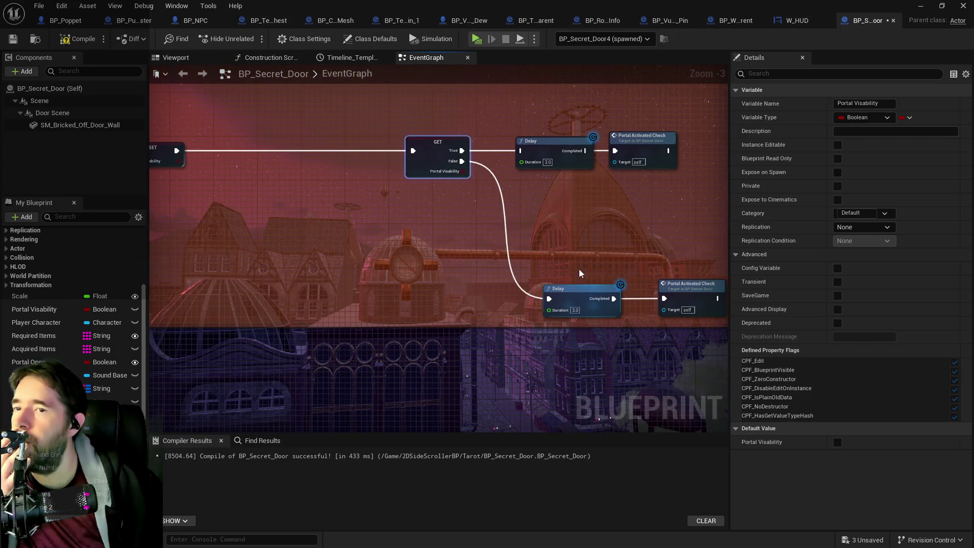
scroll(570, 269, down, 4)
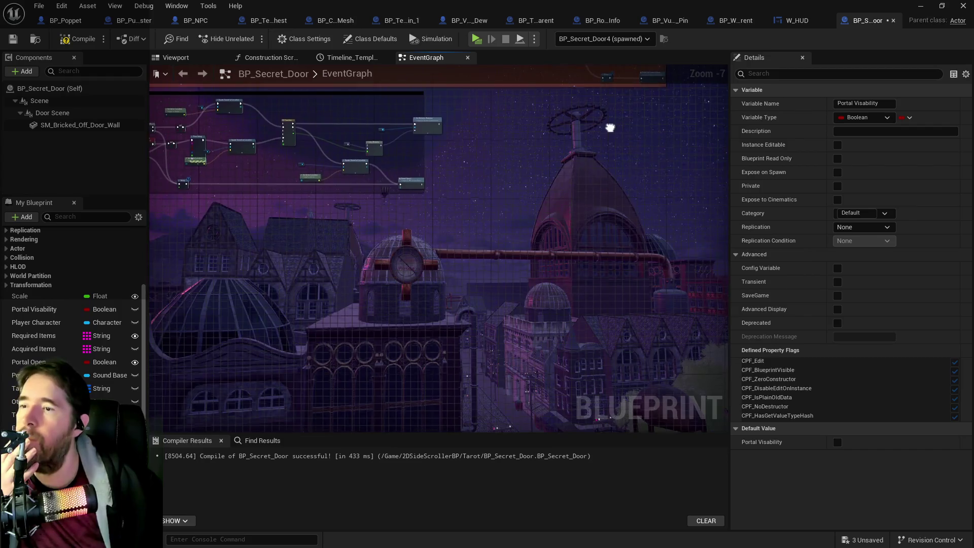
scroll(557, 262, up, 3)
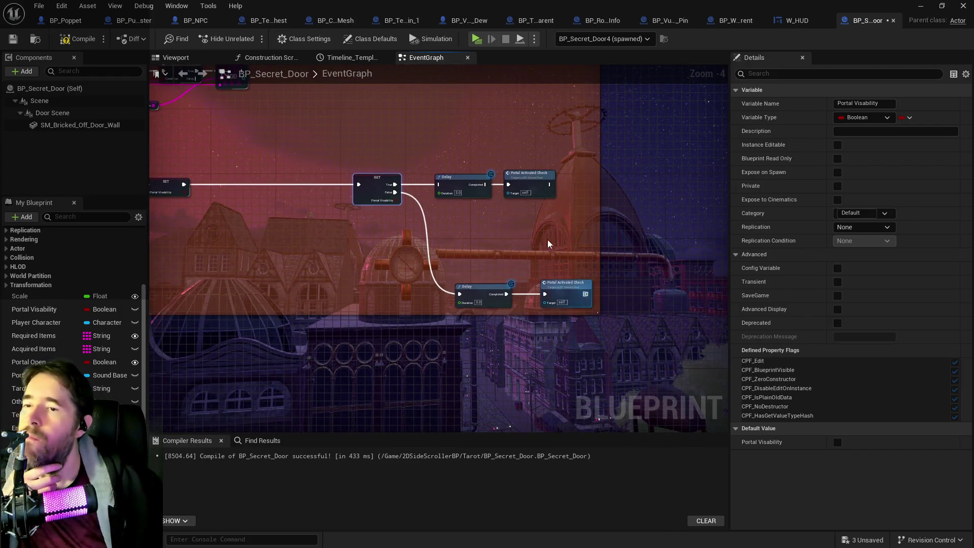
right_click(517, 221)
- Add Portal Activated Check and Portal Open? call nodes, wiring GET's True pin to Portal Open?
text(portal o)
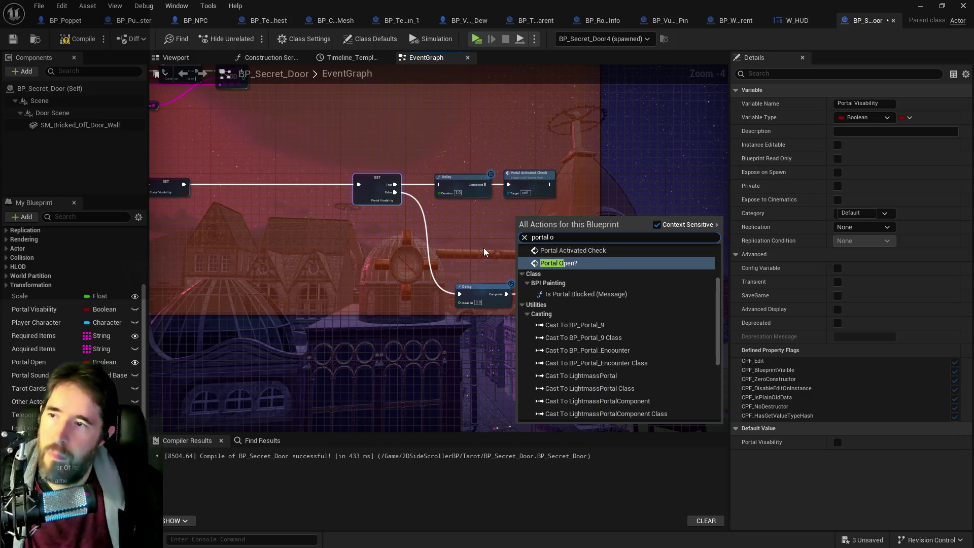
scroll(558, 251, up, 1)
click(573, 299)
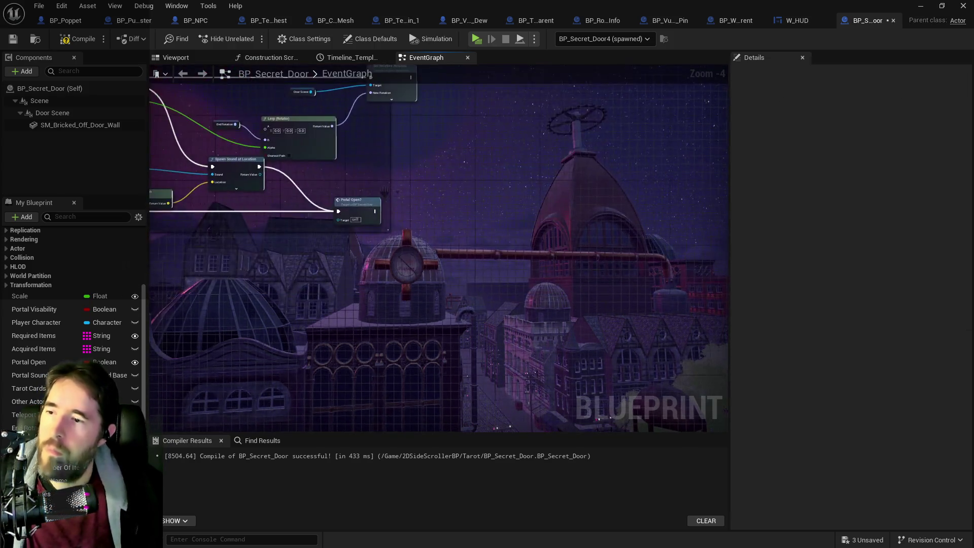
right_click(487, 206)
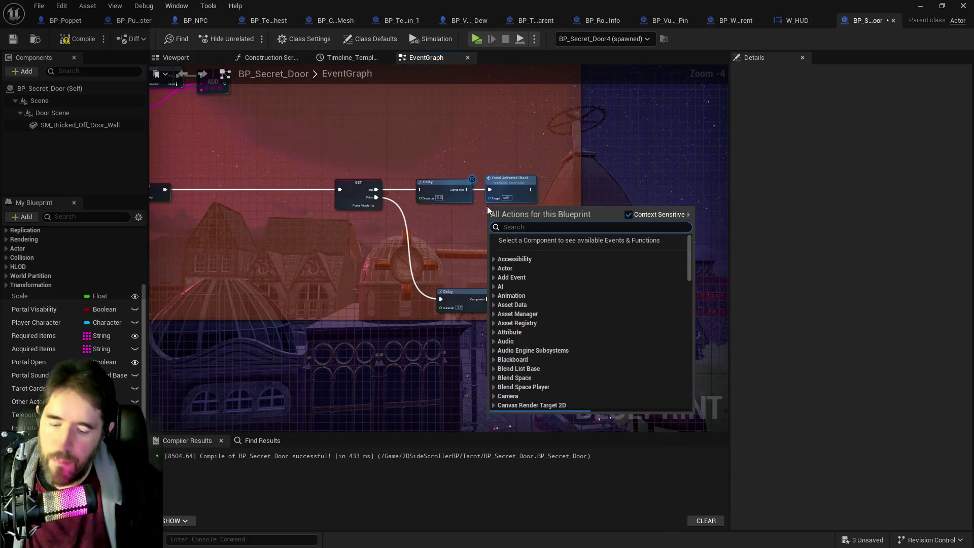
text(portal)
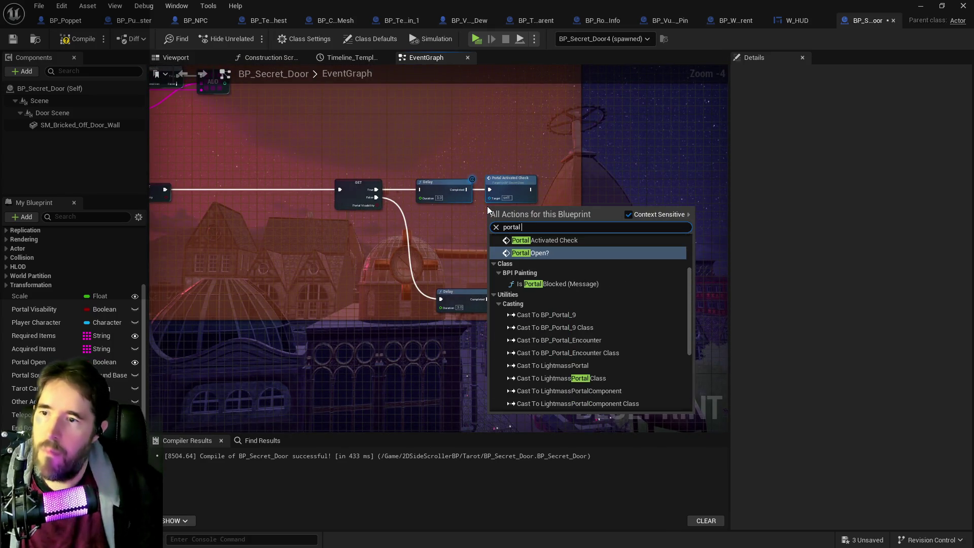
key(Return)
click(358, 201)
mouse_move(376, 190)
mouse_down()
mouse_move(501, 224)
mouse_move(490, 218)
mouse_up()
- Remove the Delay and Portal Activated Check nodes from the True branch
mouse_move(428, 171)
mouse_down()
mouse_move(531, 202)
mouse_move(488, 181)
mouse_move(518, 216)
mouse_move(568, 217)
mouse_up()
key(Delete)
scroll(484, 184, down, 1)
scroll(567, 217, up, 3)
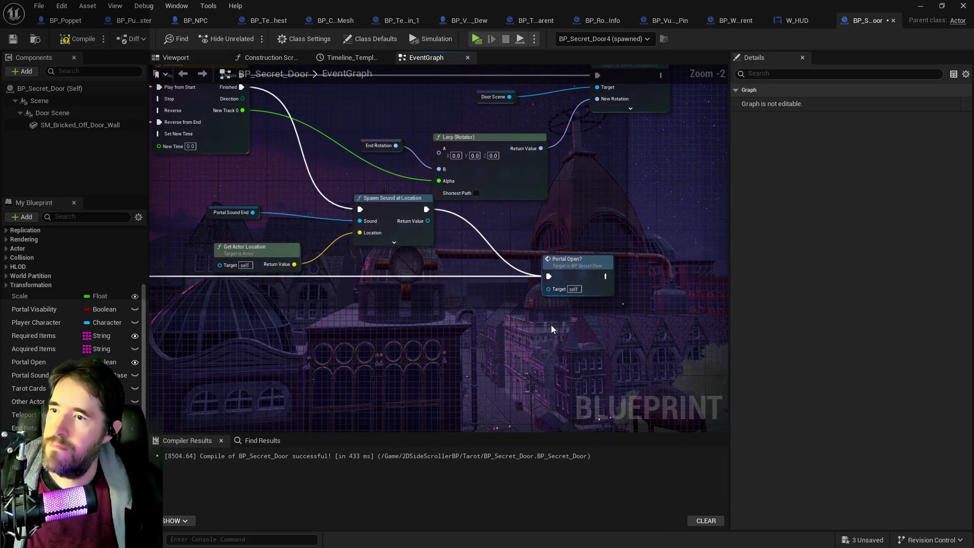
- Place Portal Activated Check after Spawn Sound at Location, wire it in, and delete the spare Delay
key(ctrl+v)
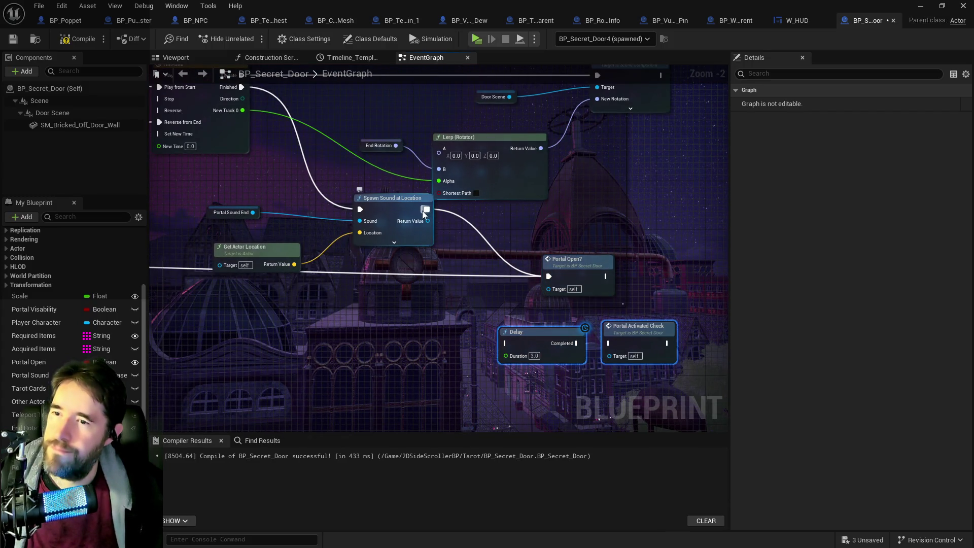
scroll(426, 214, down, 2)
drag(426, 213, 476, 264)
scroll(476, 264, up, 1)
mouse_move(680, 312)
mouse_down()
mouse_move(406, 253)
mouse_move(608, 254)
mouse_move(448, 284)
mouse_move(636, 309)
mouse_up()
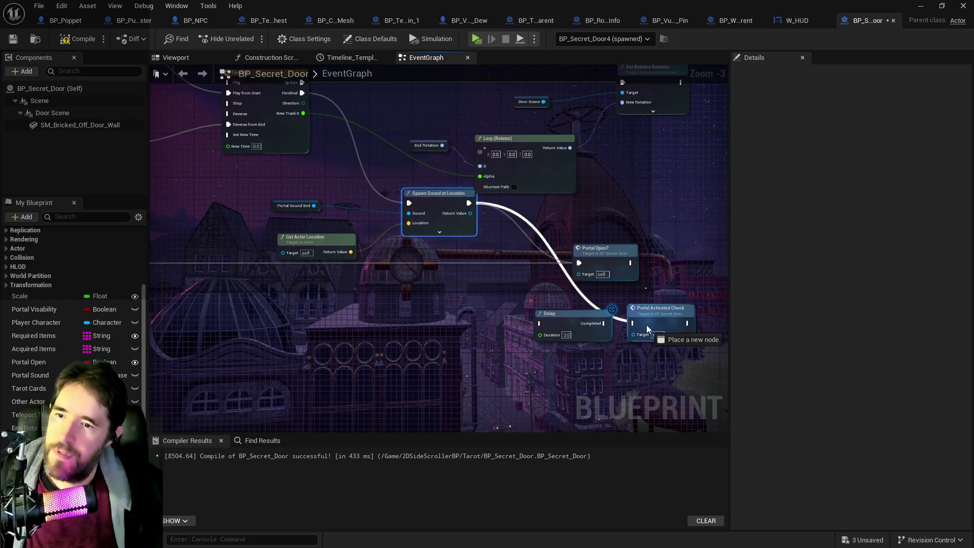
double_click(647, 325)
mouse_move(421, 231)
mouse_down()
mouse_move(457, 249)
mouse_move(930, 336)
mouse_move(690, 298)
mouse_move(660, 221)
mouse_move(640, 216)
mouse_up()
key(Delete)
key(Delete)
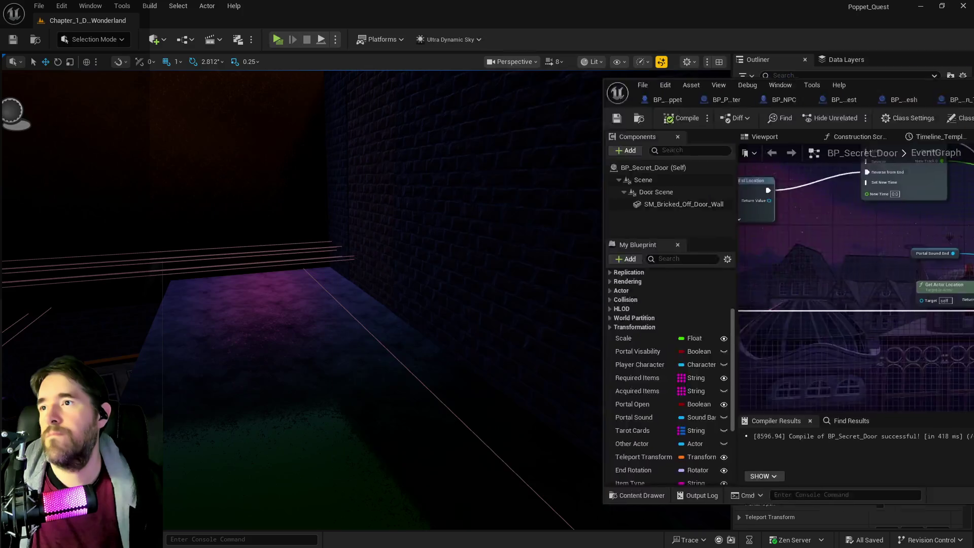
click(754, 43)
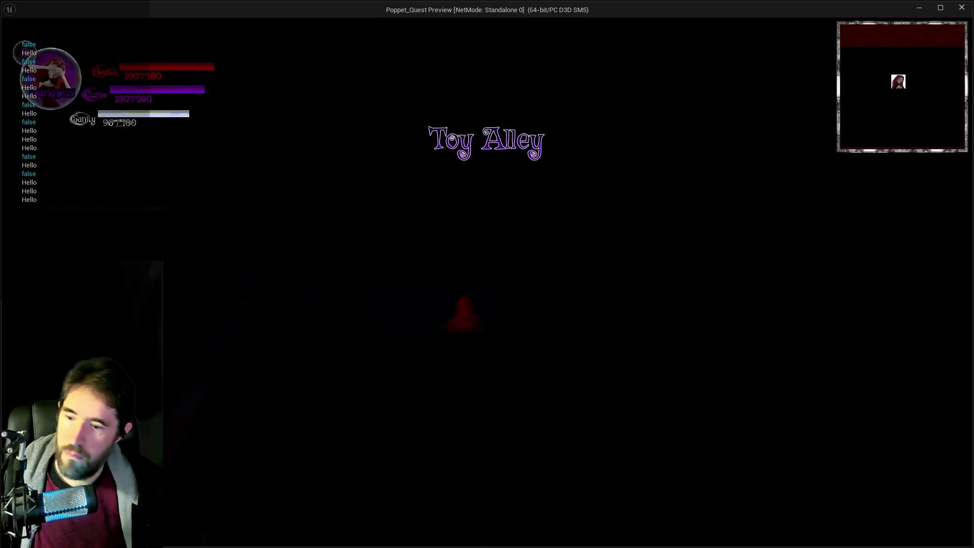
- Activate The World tarot card and run through the Toymaker's Office and Secret Viewing Room to The Secret Garden
click(381, 445)
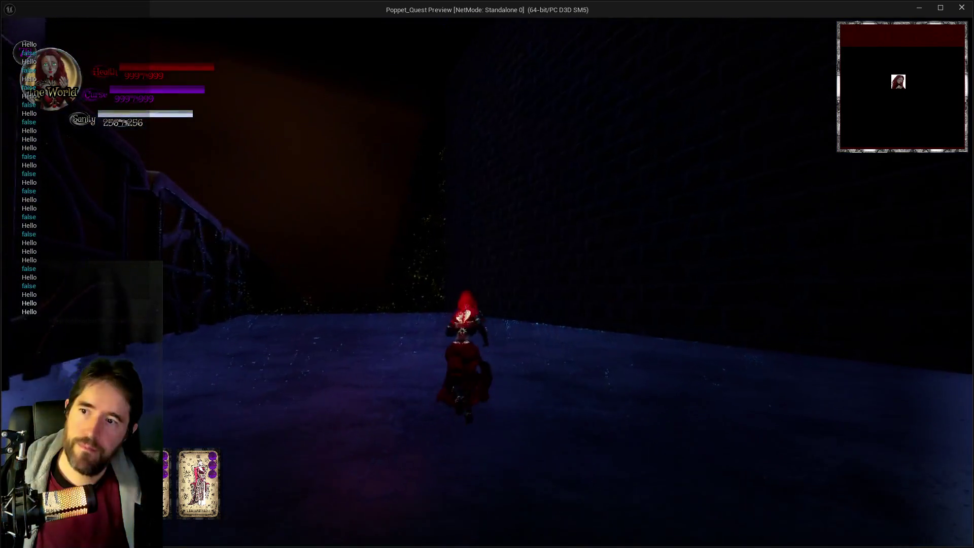
key(w)
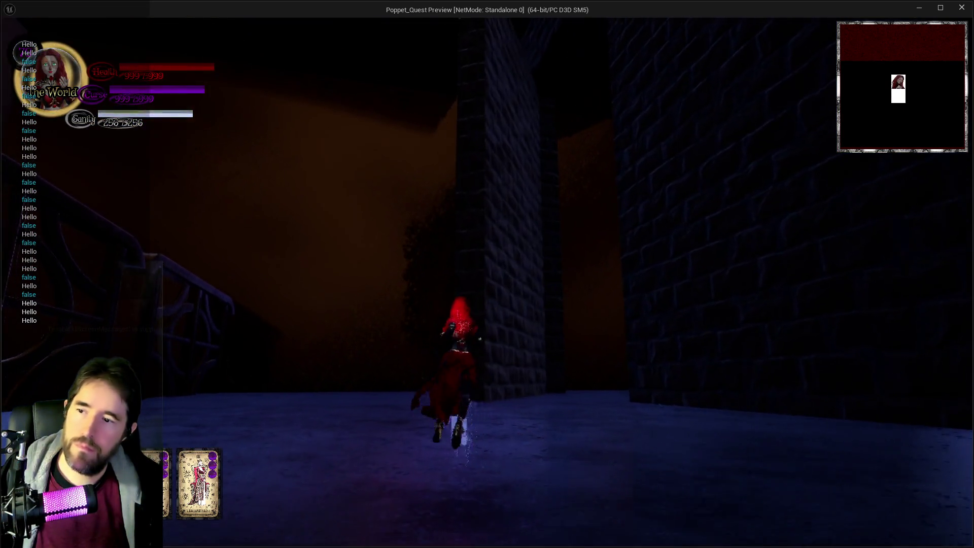
key(w)
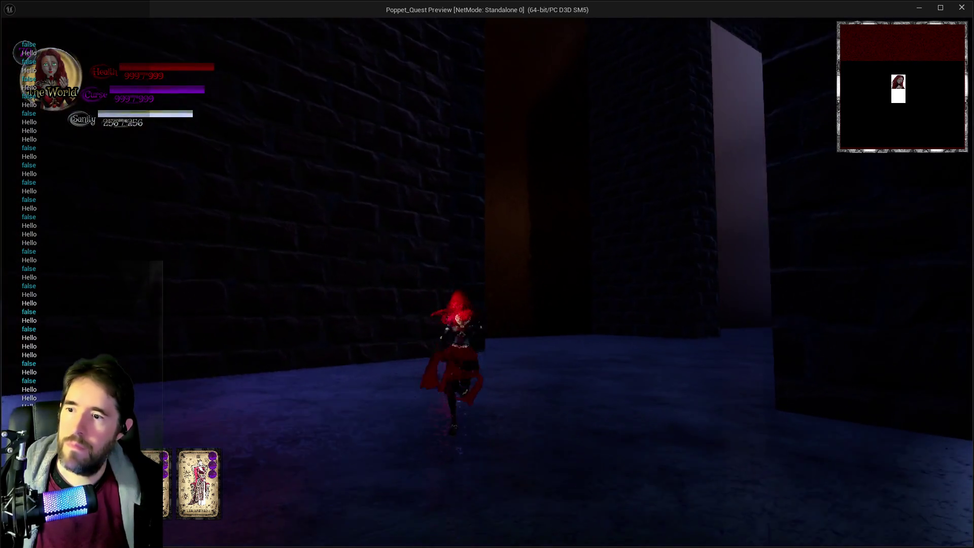
key(w)
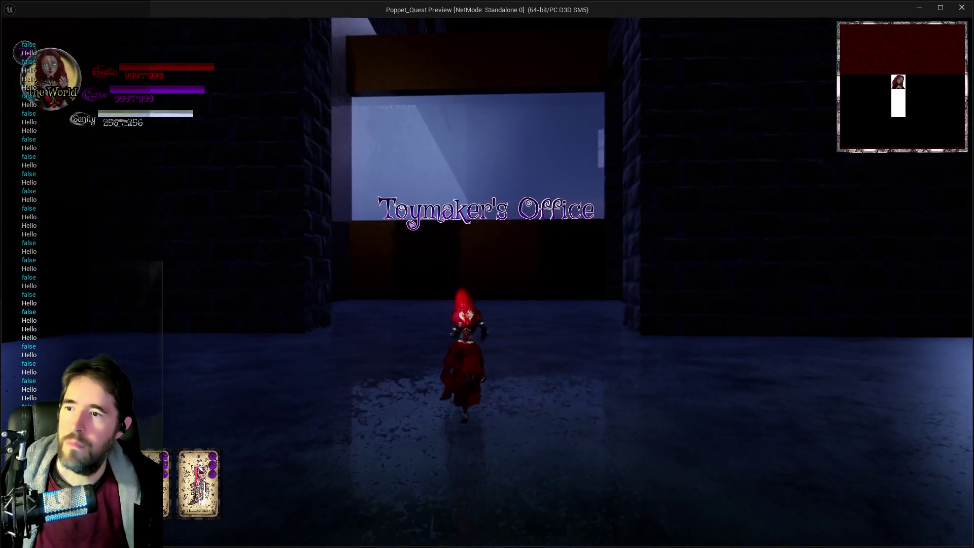
key(w)
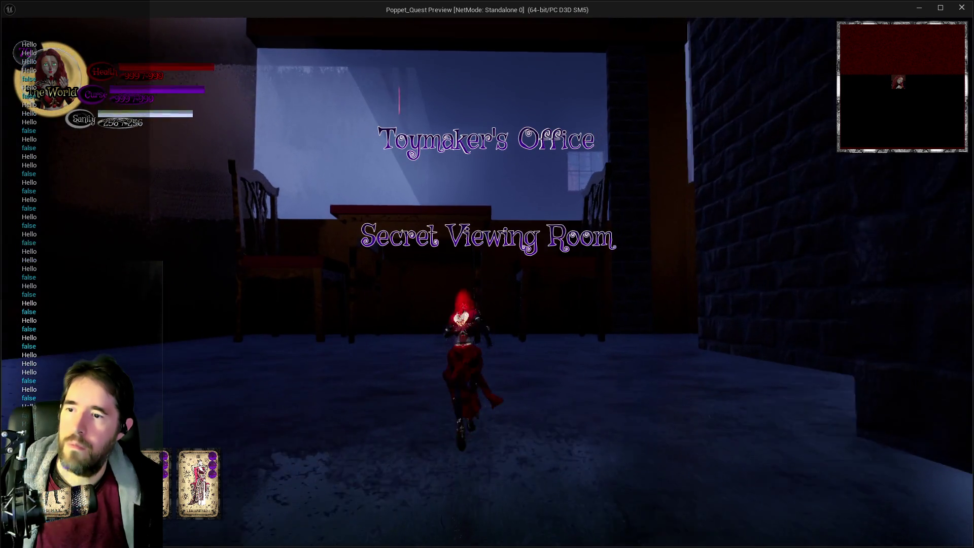
key(w)
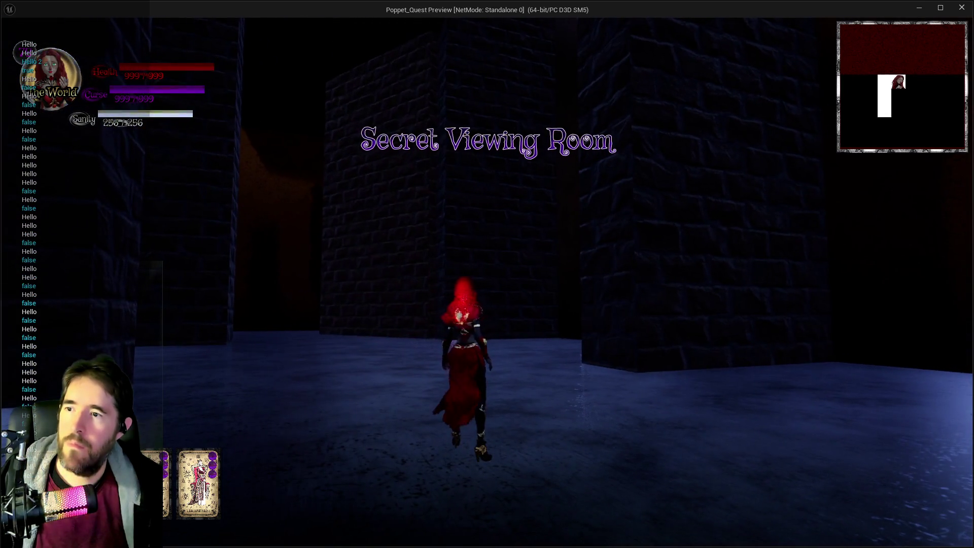
key(w)
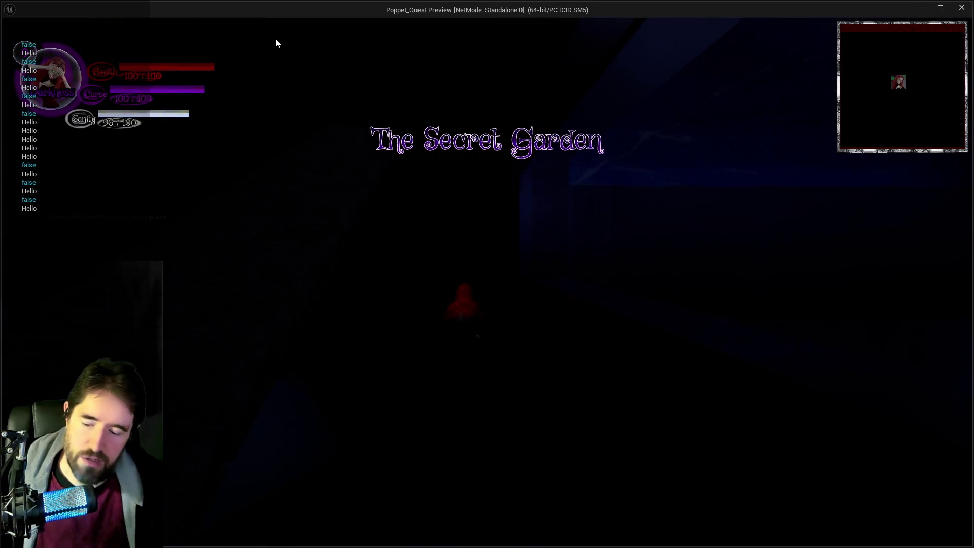
key(w)
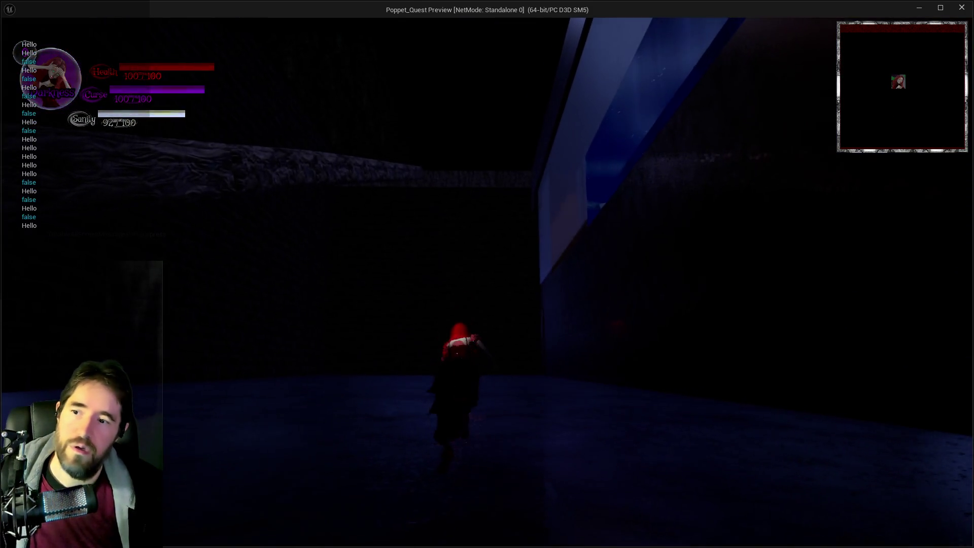
key(w)
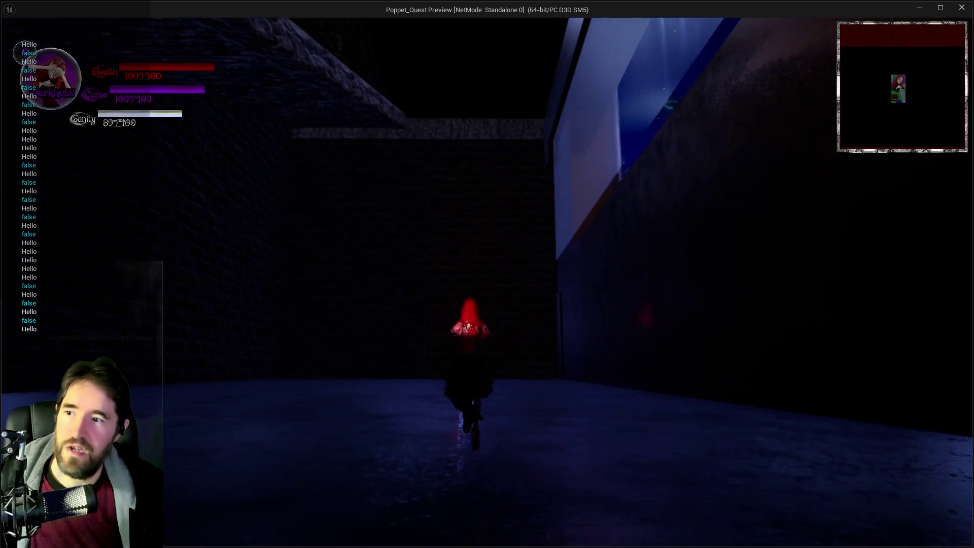
key(w)
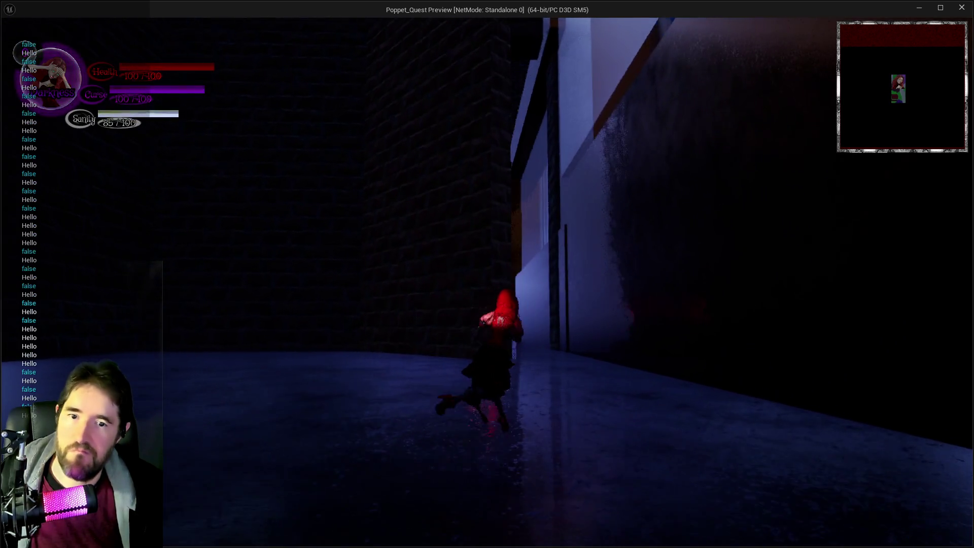
key(w)
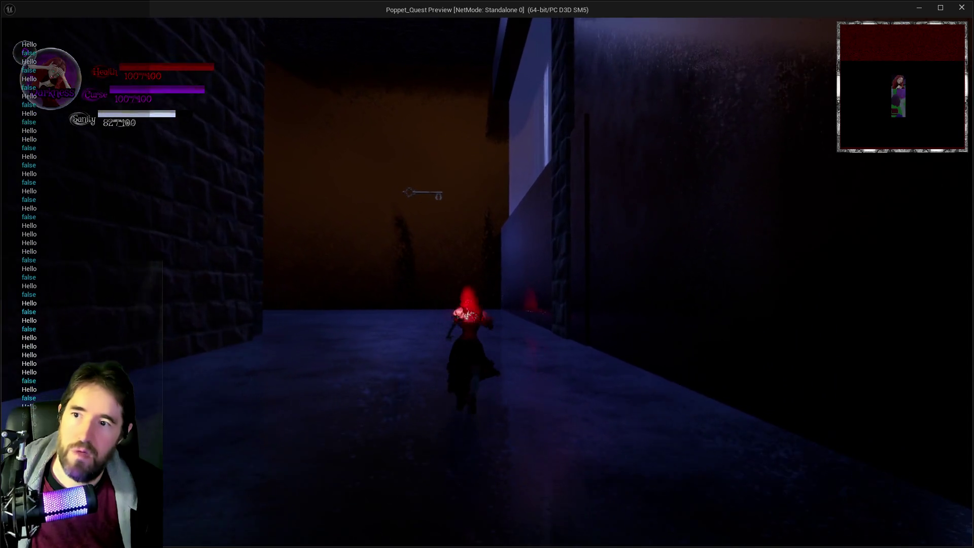
- Walk back through the Secret Viewing Room and Toymaker's Office into Toy Alley, then end the playtest
key(w)
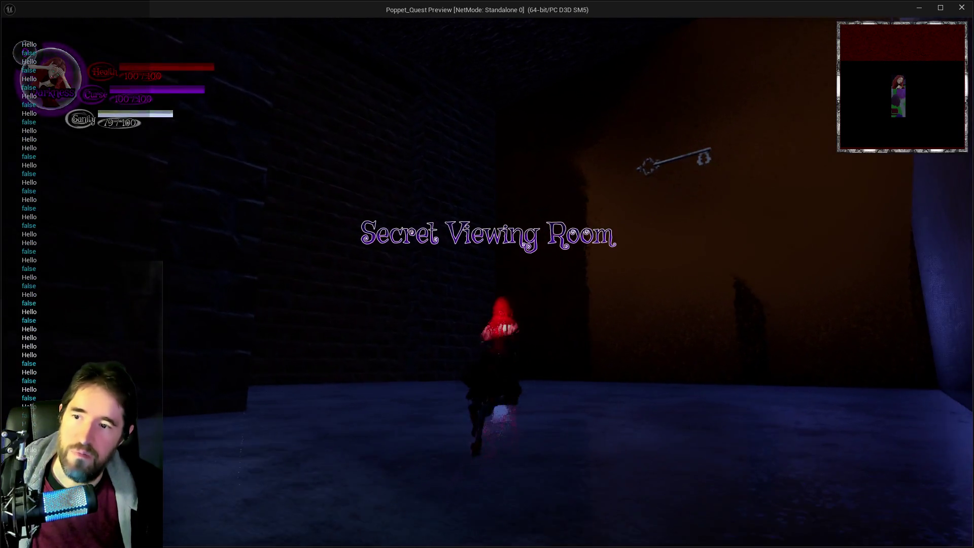
key(w)
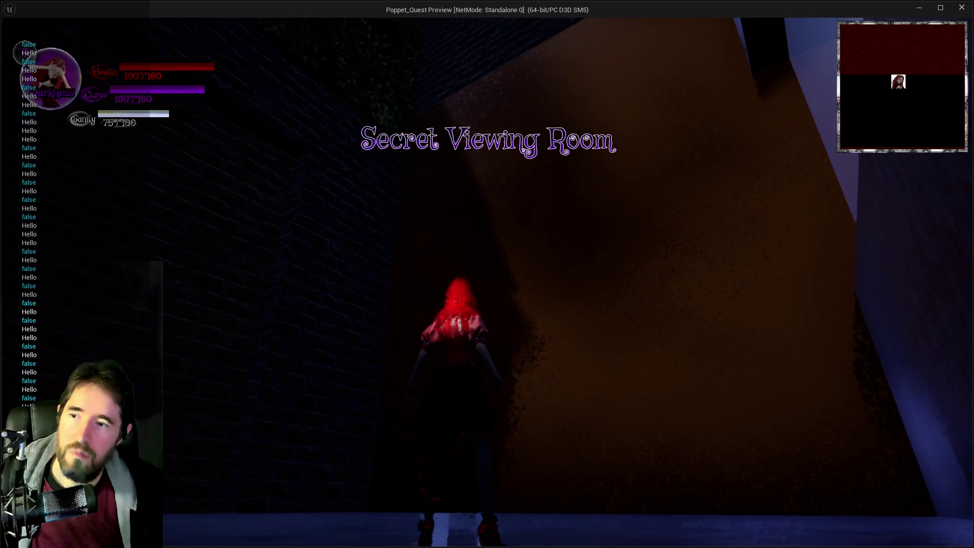
key(w)
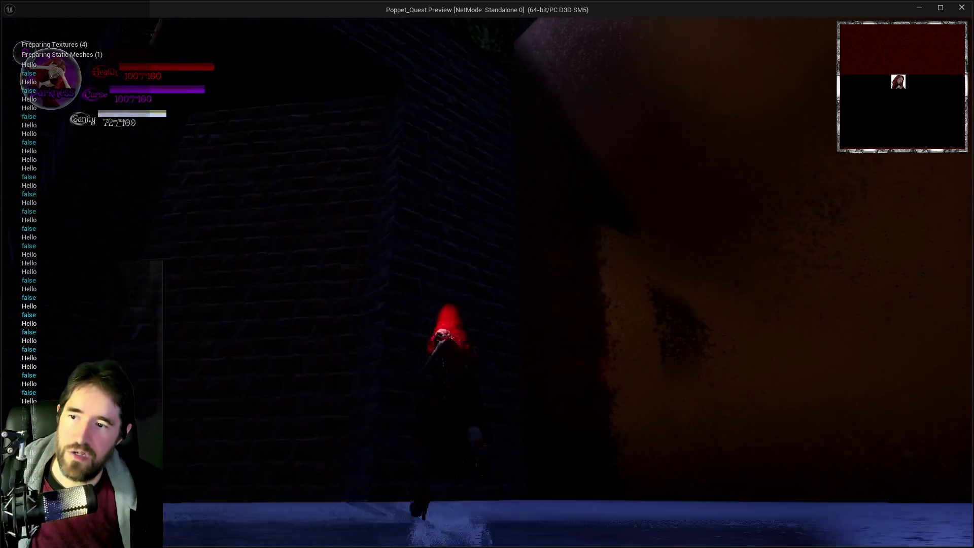
key(w)
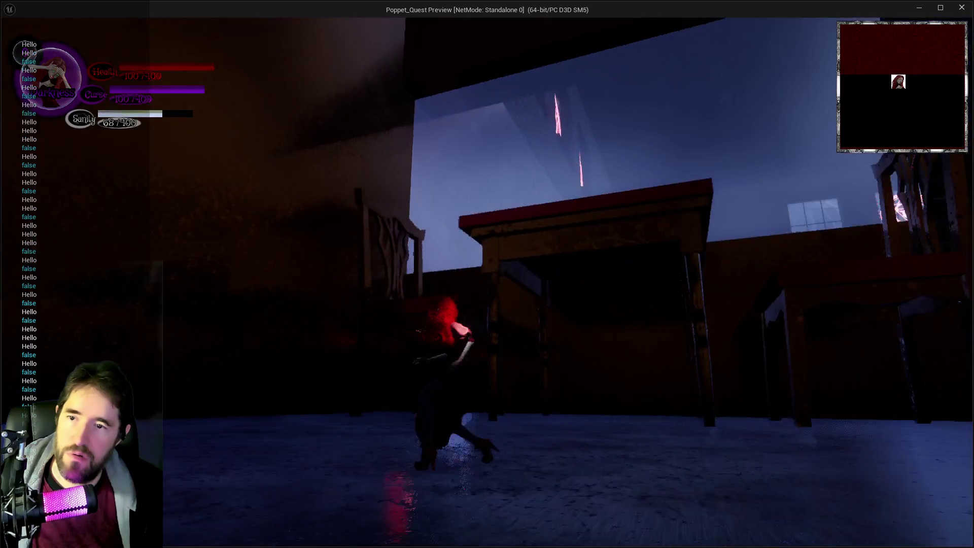
key(w)
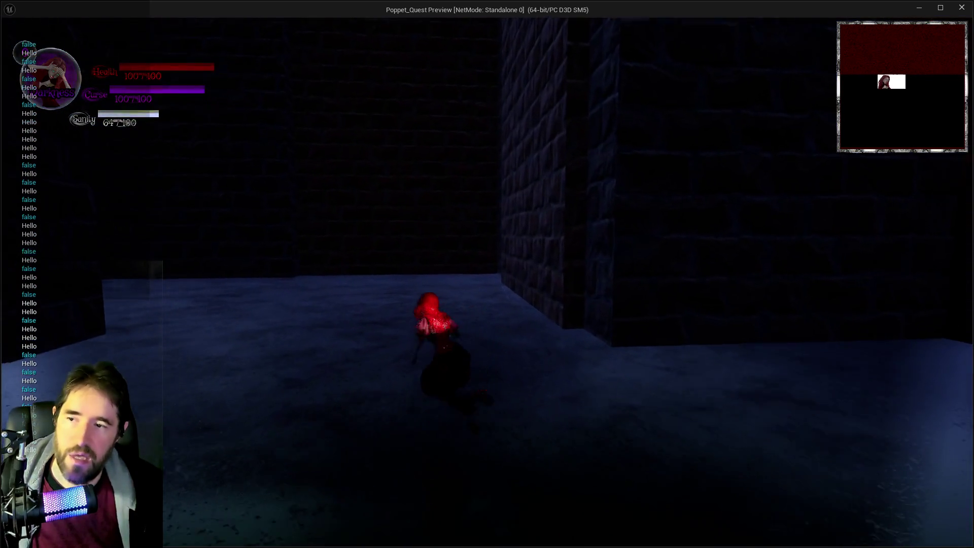
key(w)
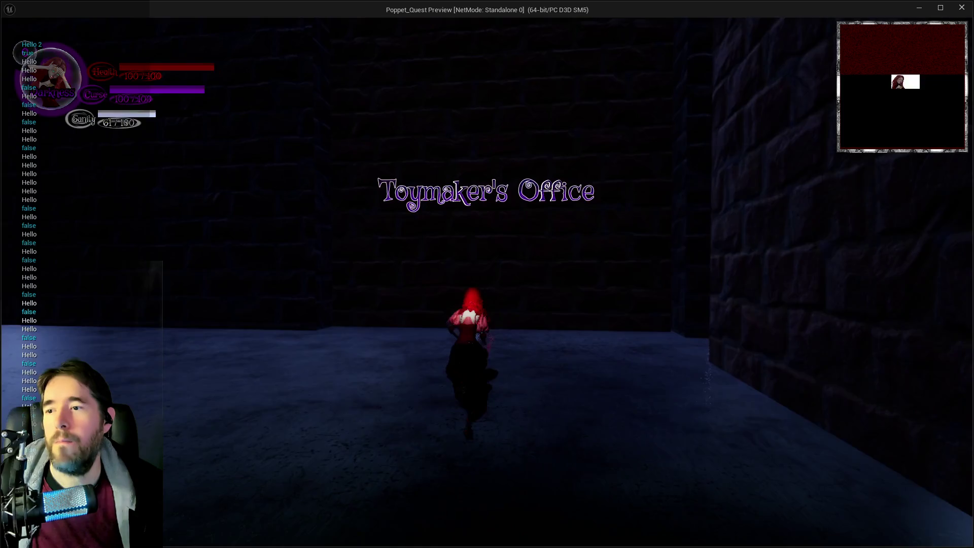
key(w)
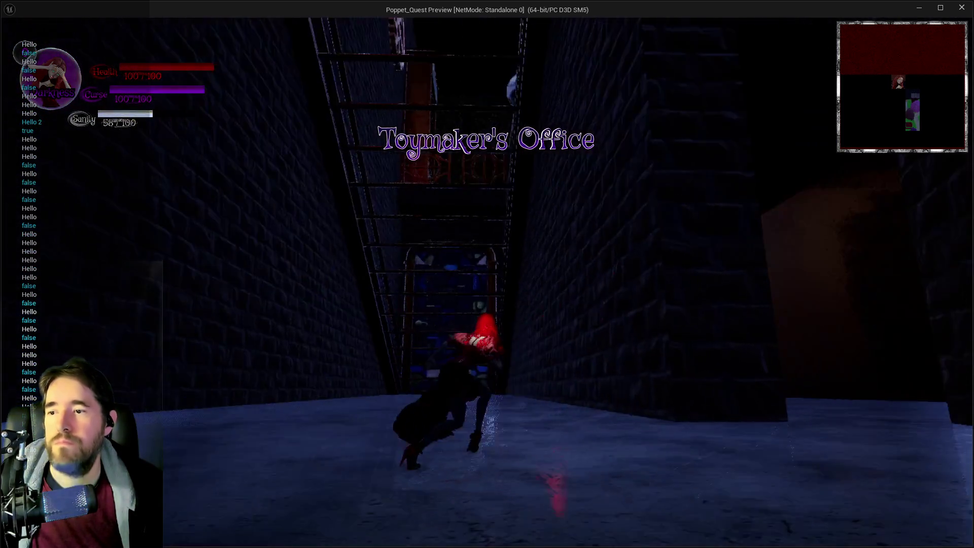
key(w)
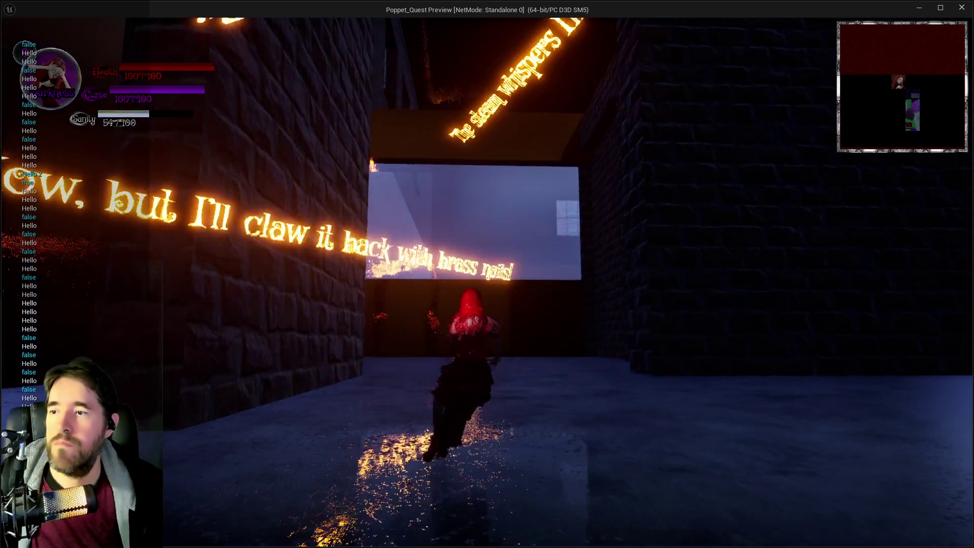
key(w)
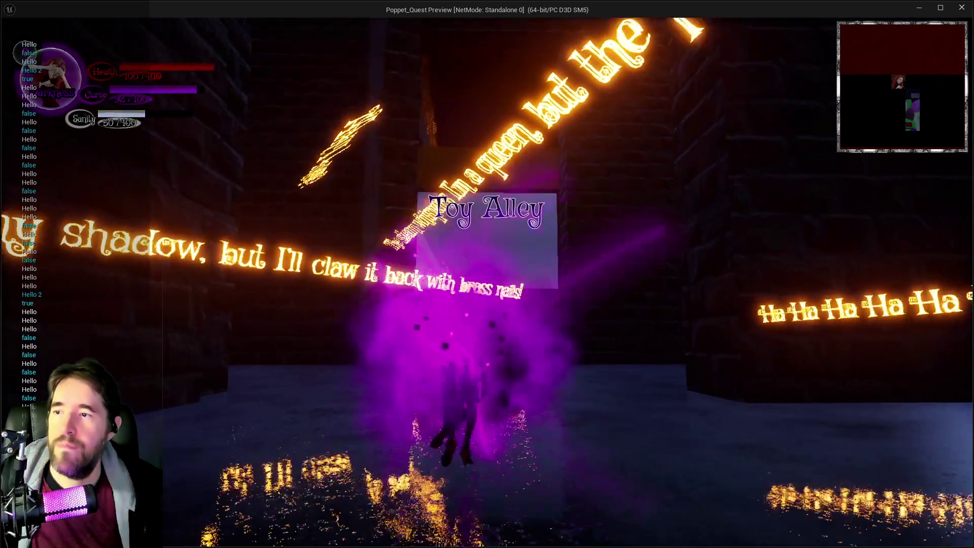
key(w)
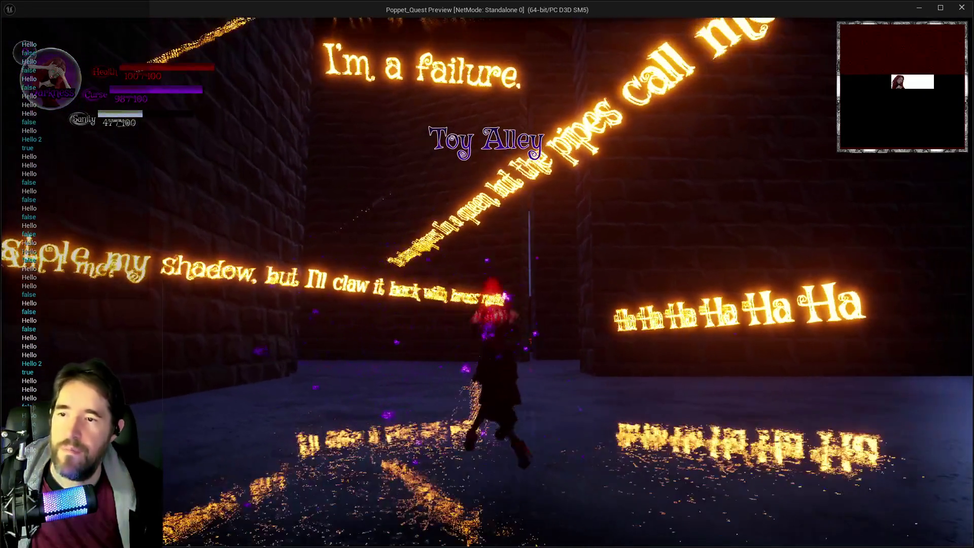
key(Escape)
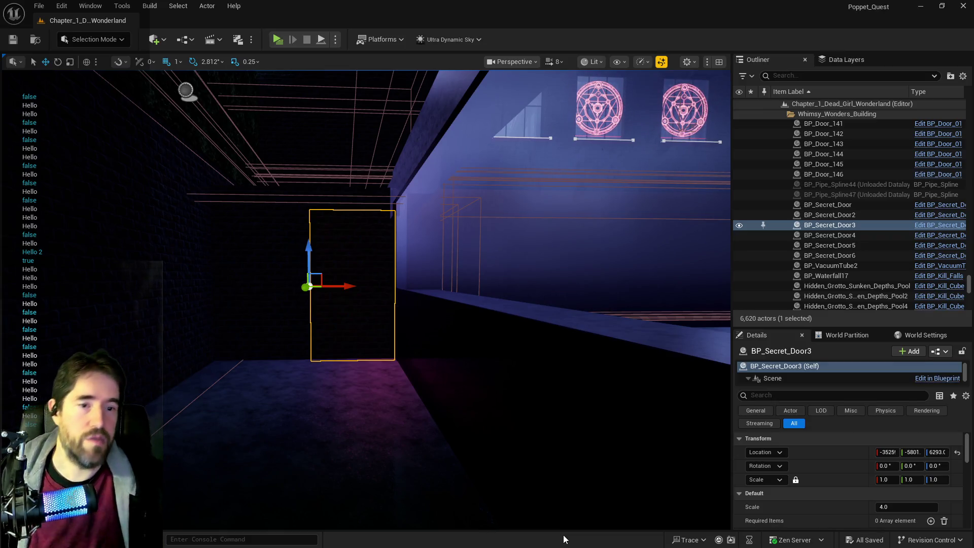
- Open BP_Secret_Door's Blueprint, wire SET directly to Spawn Sound at Location, and delete that Print String
key(ctrl+e)
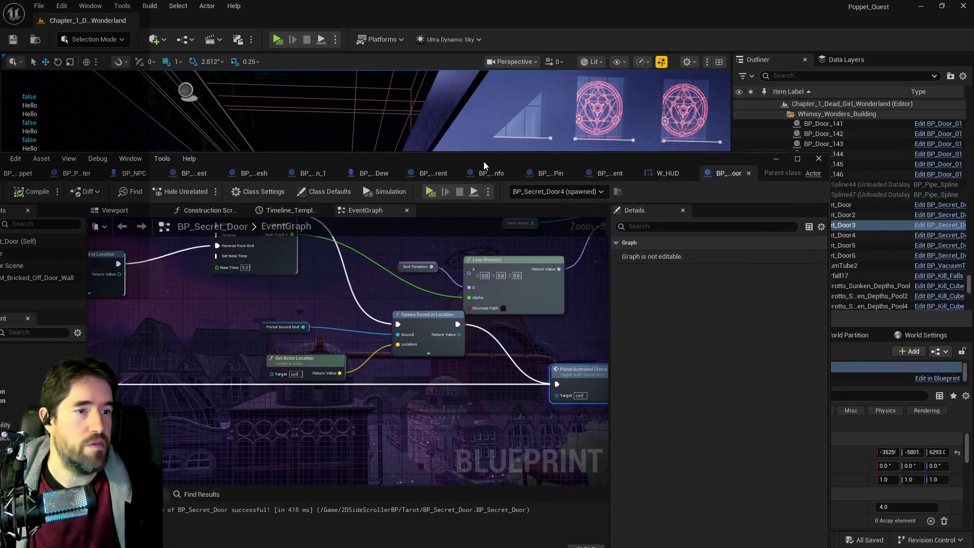
scroll(500, 245, down, 3)
scroll(451, 217, up, 3)
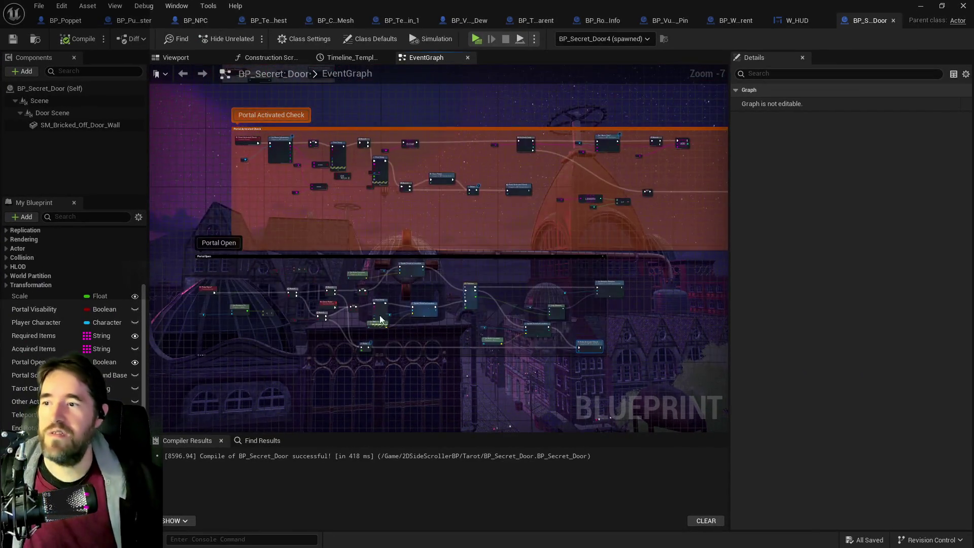
scroll(451, 217, up, 2)
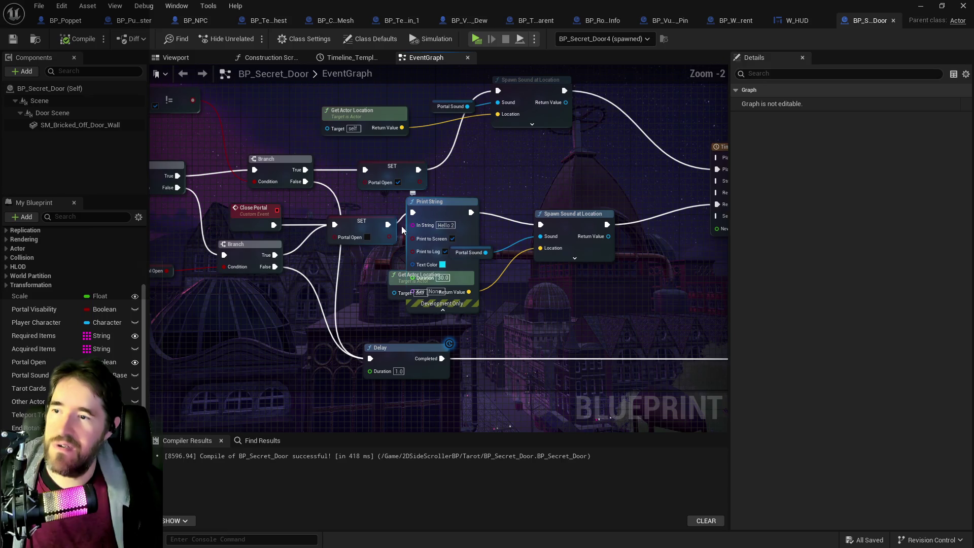
drag(393, 226, 541, 224)
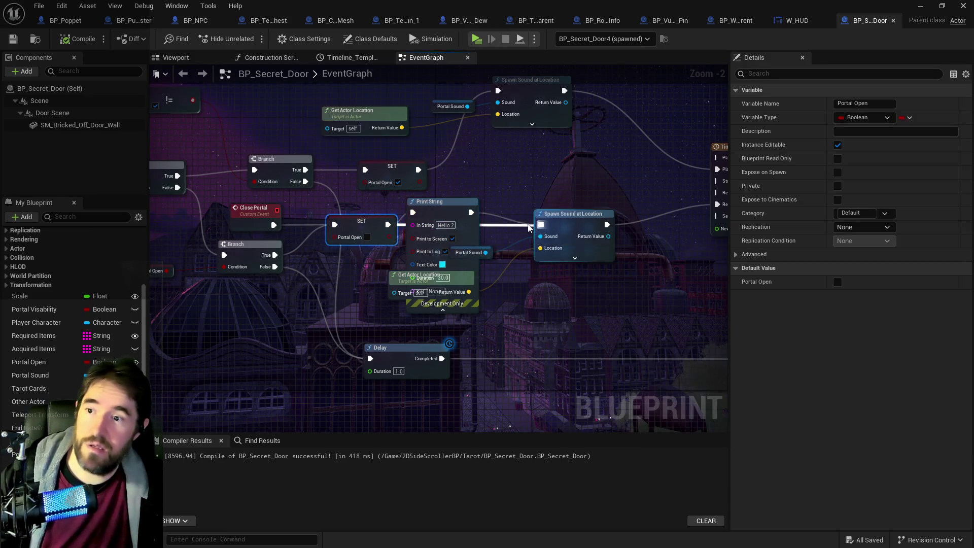
click(423, 222)
key(Delete)
- Route Branch False to the lower Branch and SET into the Branch, deleting both remaining Print Strings
scroll(424, 221, down, 3)
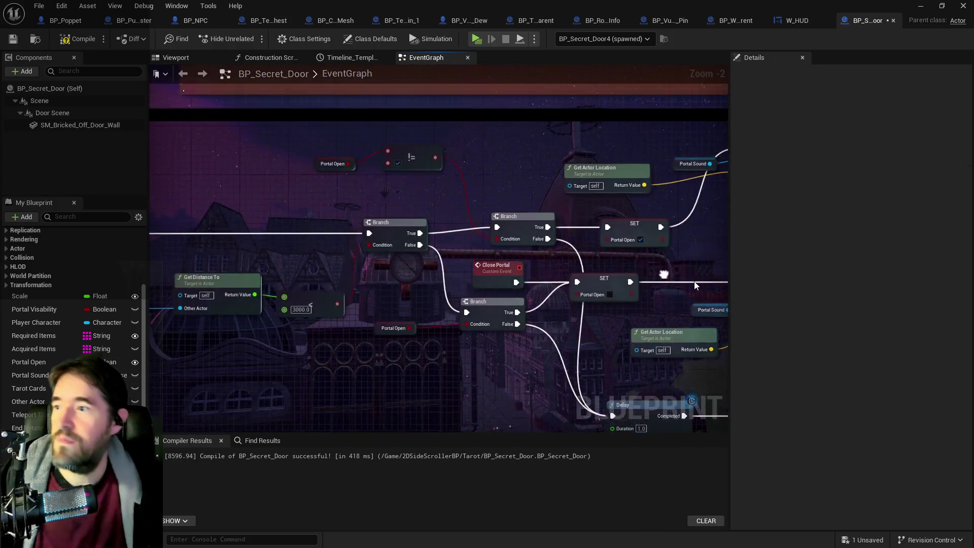
scroll(412, 179, up, 3)
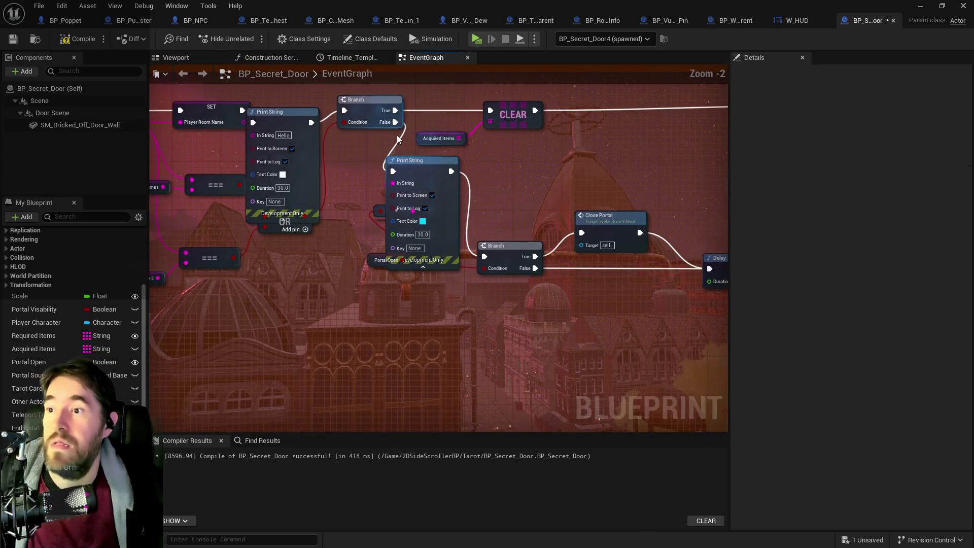
drag(395, 122, 485, 257)
click(434, 178)
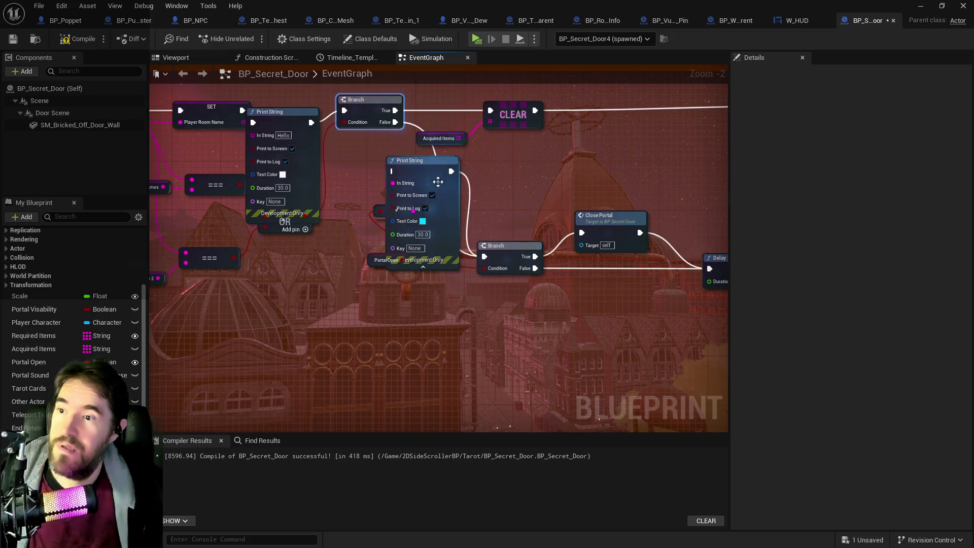
key(Delete)
drag(326, 150, 446, 154)
click(349, 149)
click(436, 238)
key(Delete)
- Compile and save the BP_Secret_Door Blueprint
scroll(441, 239, down, 3)
mouse_move(499, 291)
mouse_down()
mouse_move(577, 345)
mouse_move(528, 182)
mouse_move(513, 253)
mouse_move(729, 359)
mouse_up()
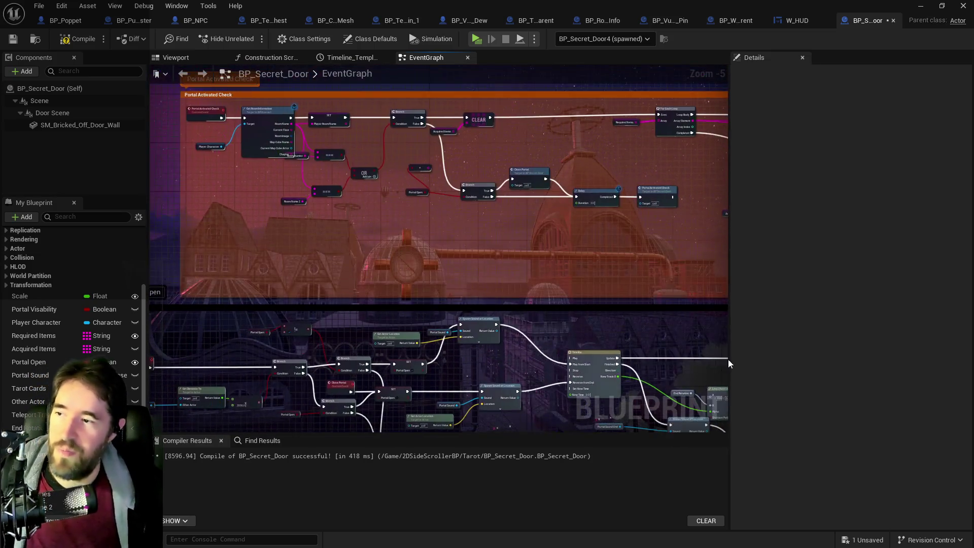
scroll(729, 359, down, 2)
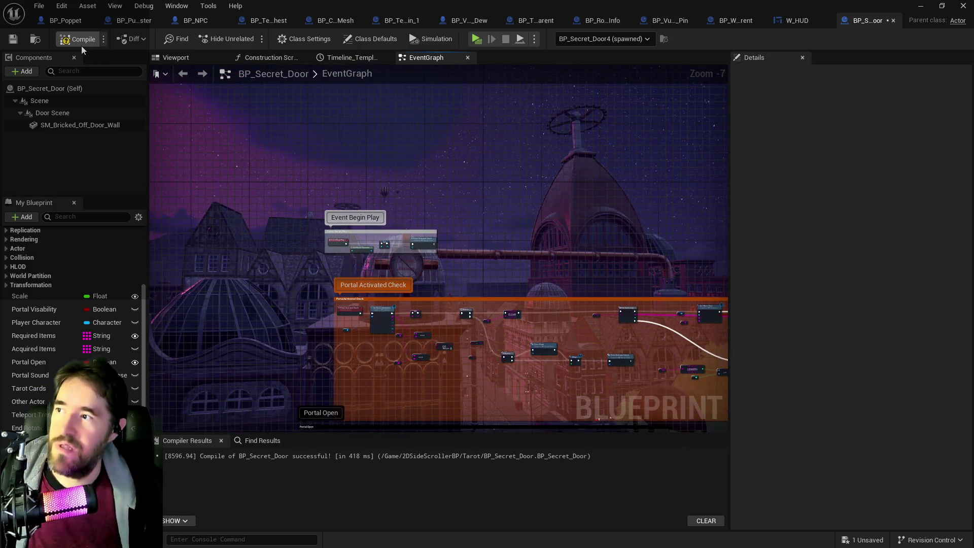
click(81, 46)
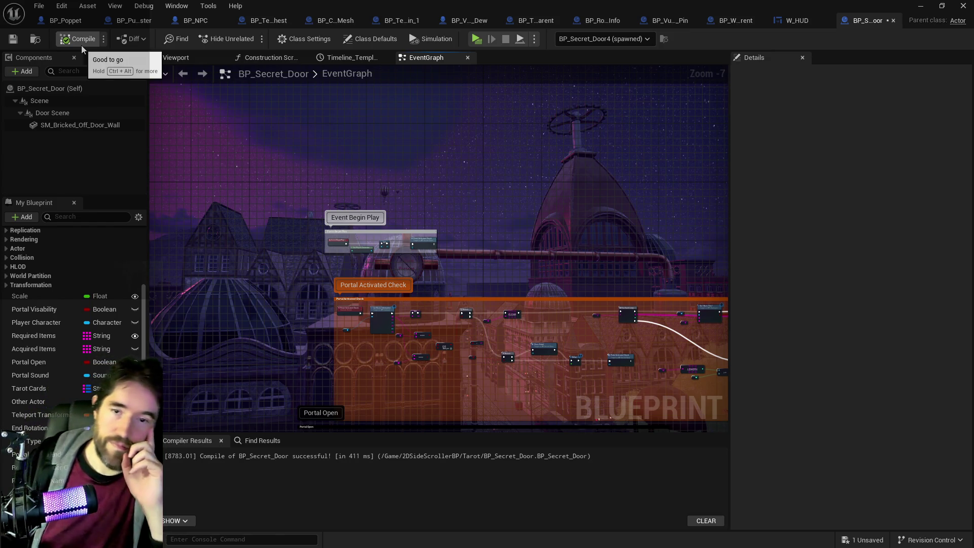
key(ctrl+s)
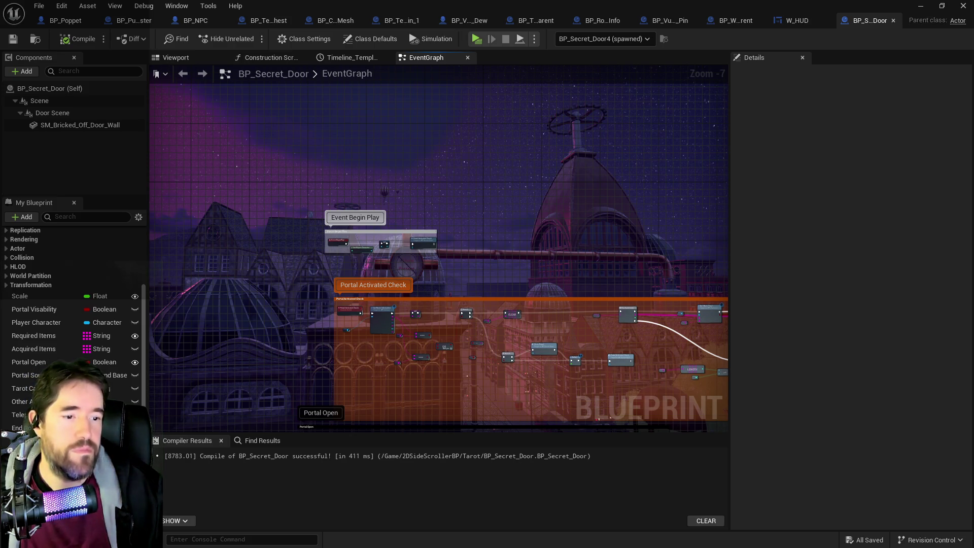
mouse_move(970, 149)
mouse_down()
mouse_move(724, 137)
mouse_move(549, 109)
mouse_move(562, 108)
mouse_up()
- Clear item 7, move the Control room pipes and water indicator notes up, and delete empty items 13–14
click(417, 273)
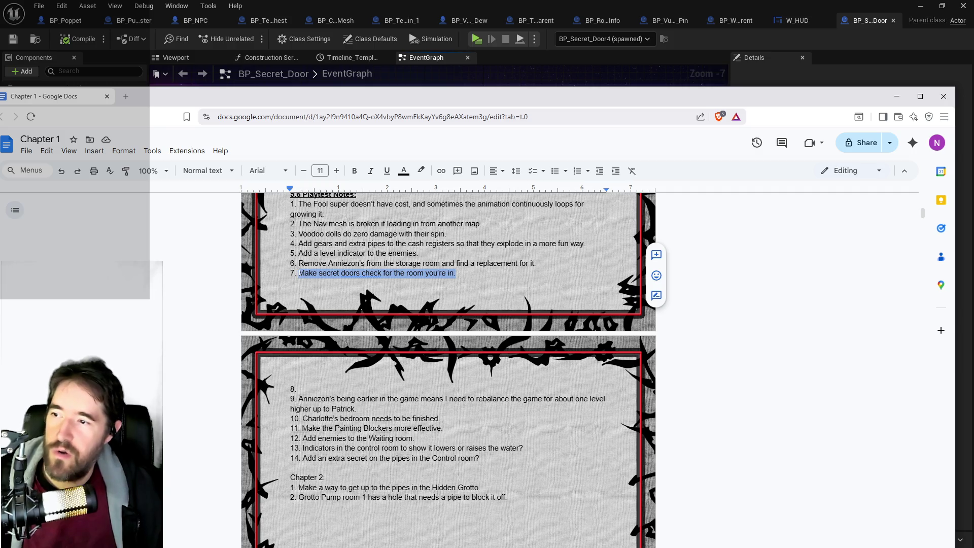
key(BackSpace)
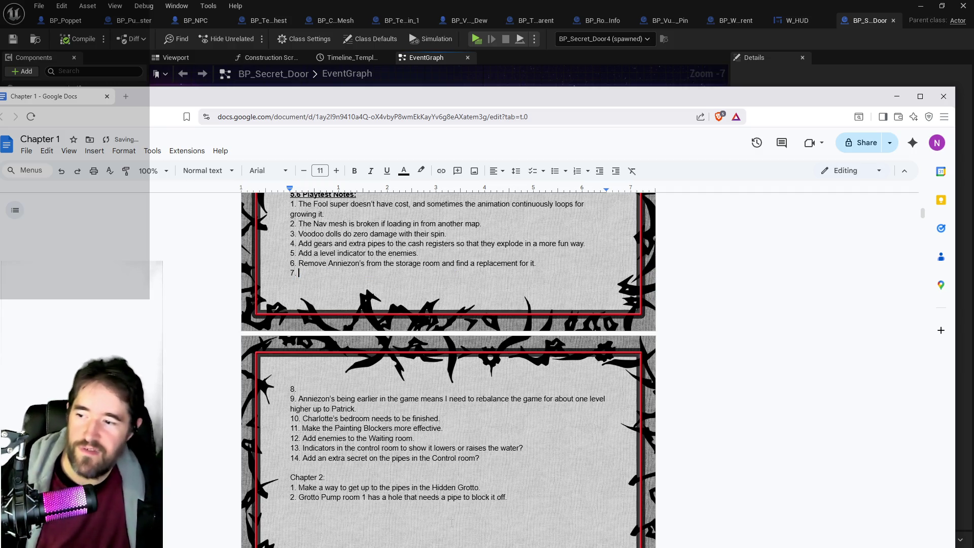
mouse_move(479, 458)
mouse_down()
mouse_move(372, 448)
mouse_move(313, 458)
mouse_up()
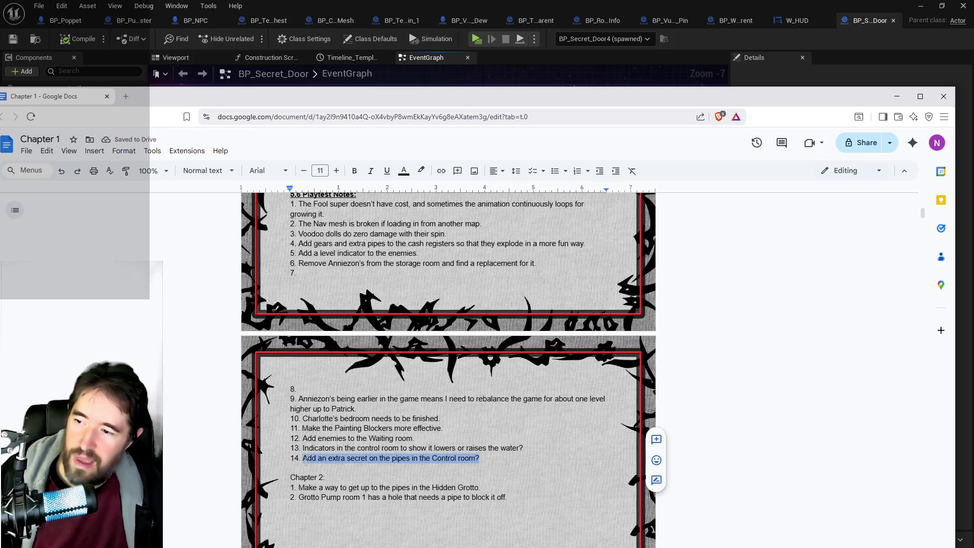
key(BackSpace)
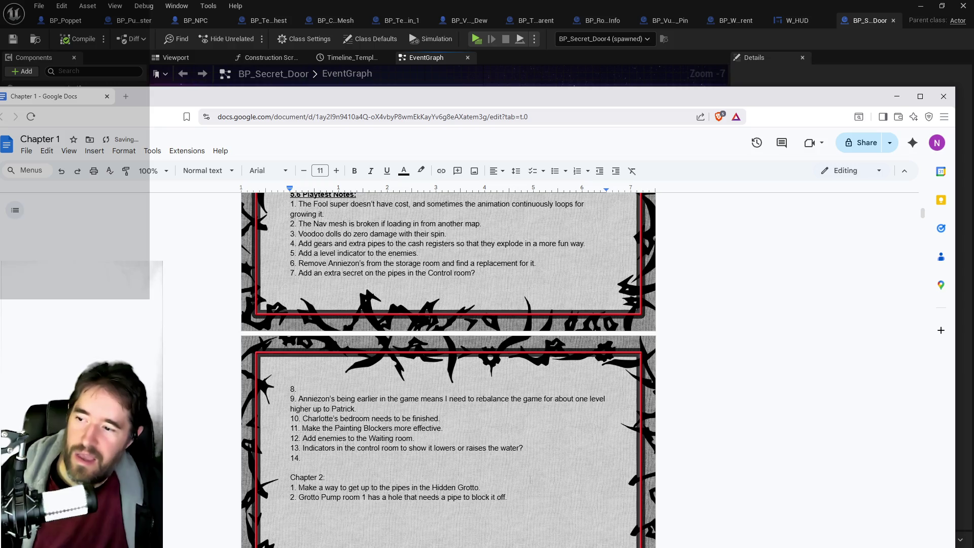
drag(523, 448, 357, 448)
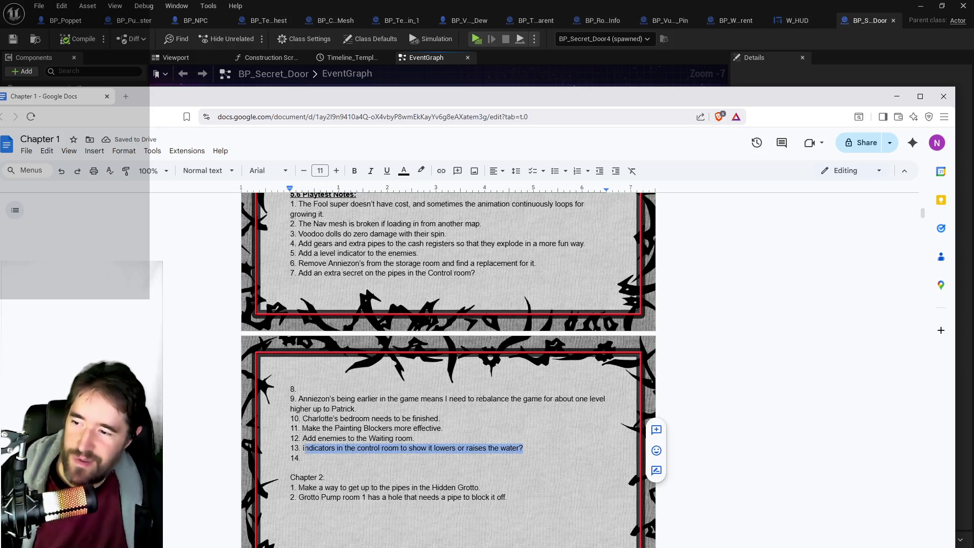
key(BackSpace)
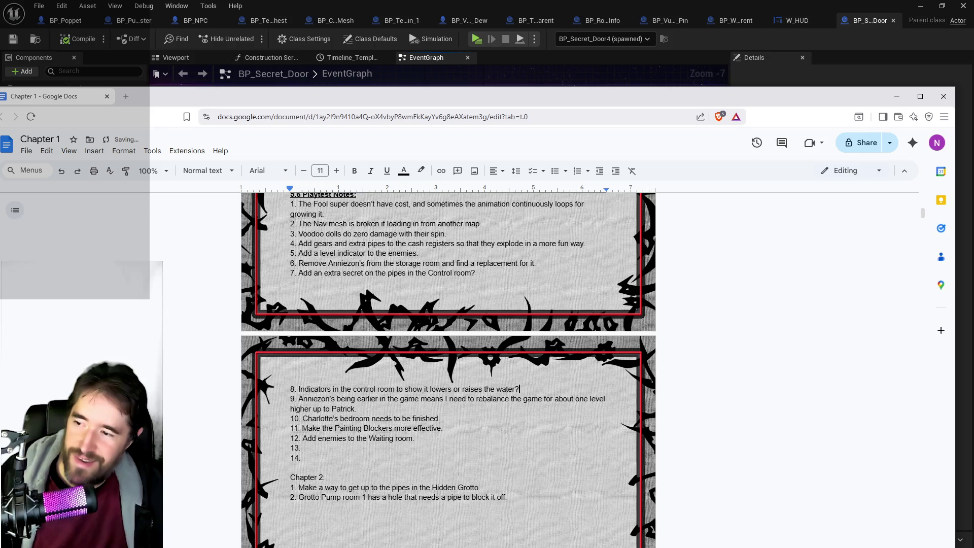
key(BackSpace)
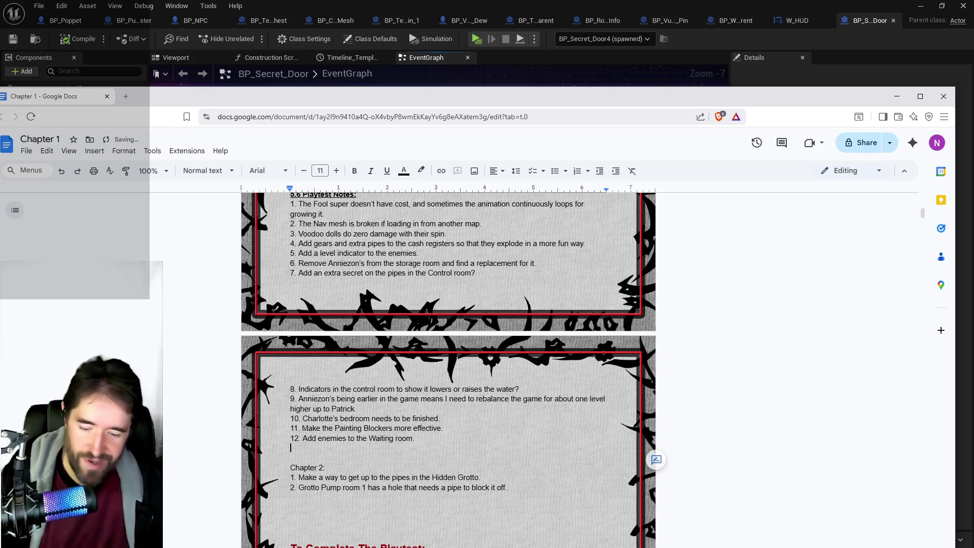
key(BackSpace)
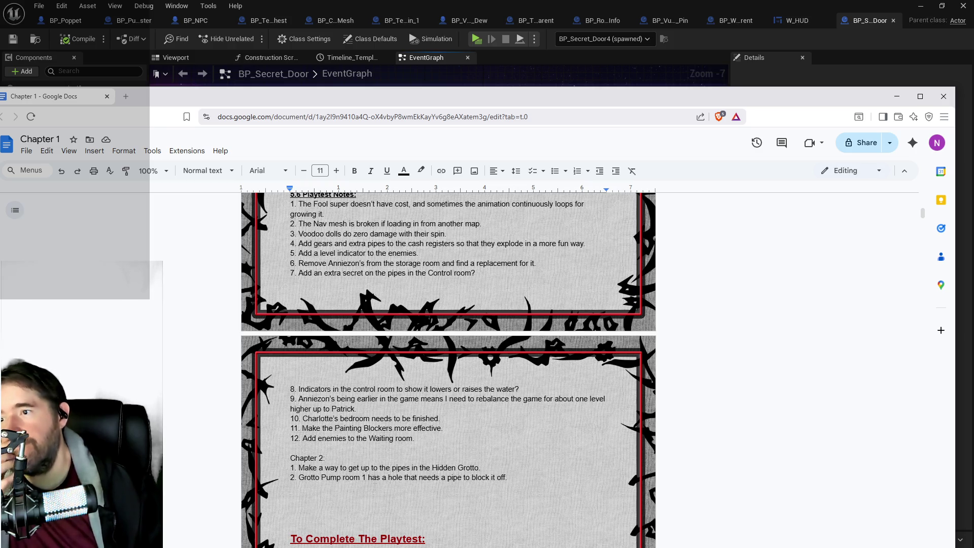
- Select playtest note 7 about the extra Control room pipe secret, then return to the Unreal editor
scroll(448, 370, up, 2)
drag(474, 375, 299, 378)
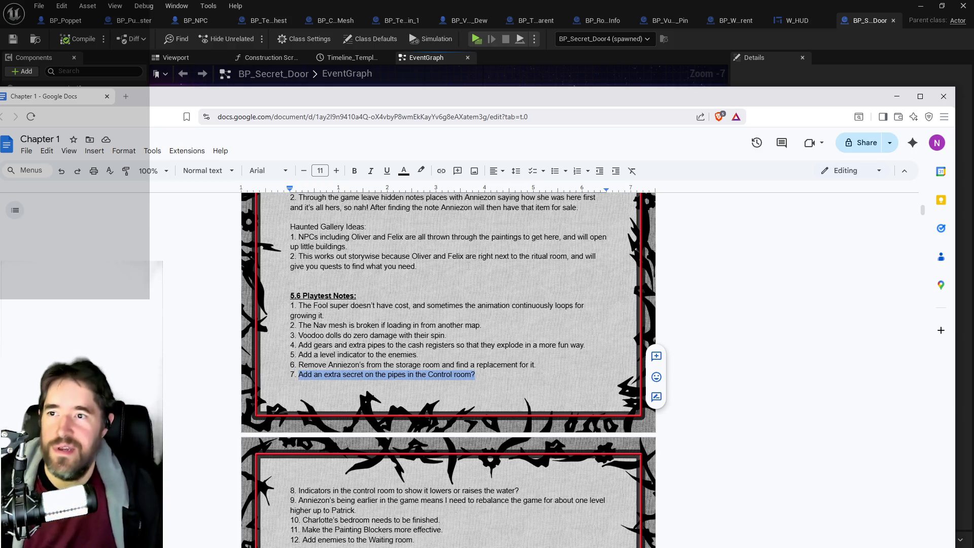
click(405, 65)
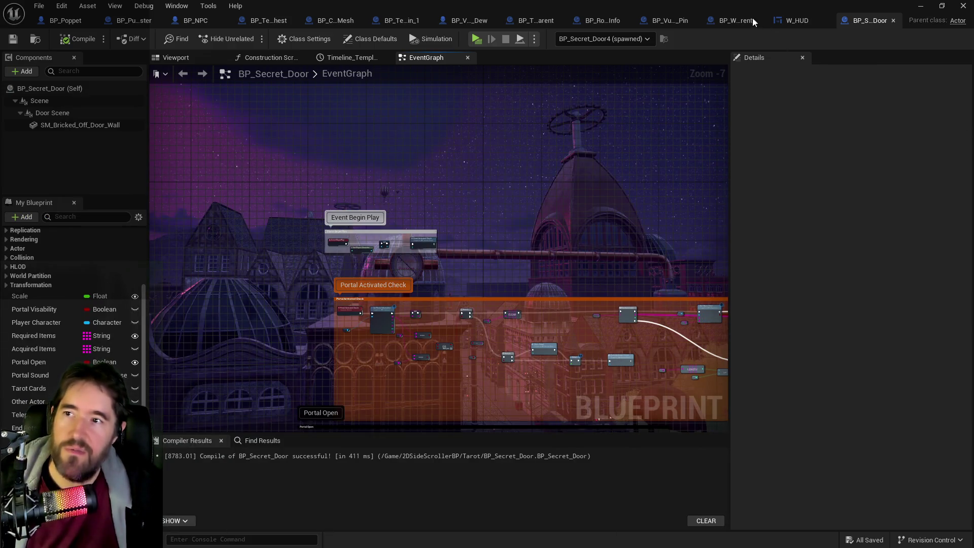
- Switch from the BP_Secret_Door Blueprint window back to the level editor viewport
key(super+shift+Right)
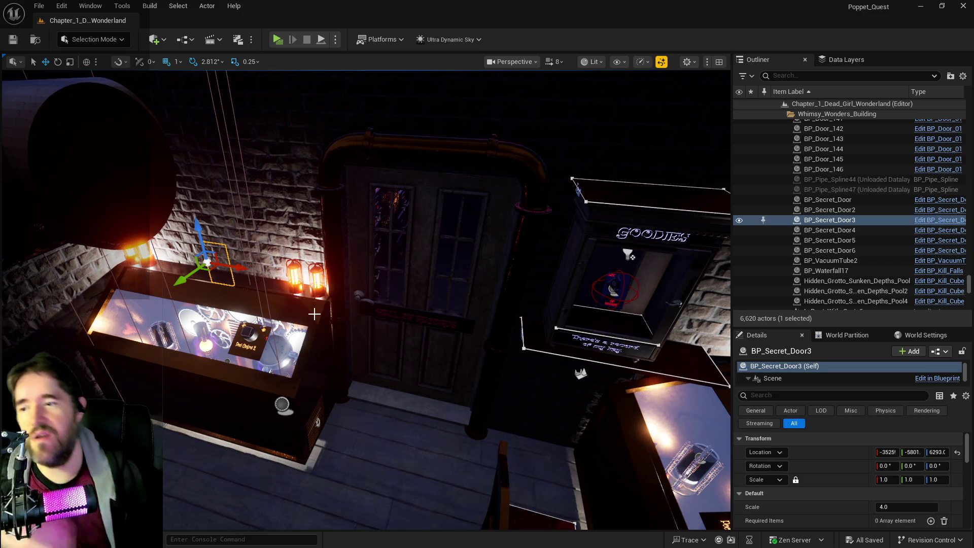
- Fly out past the flower garden and select BP_Collectible_Audio_Log6 in the dark room
drag(373, 352, 400, 376)
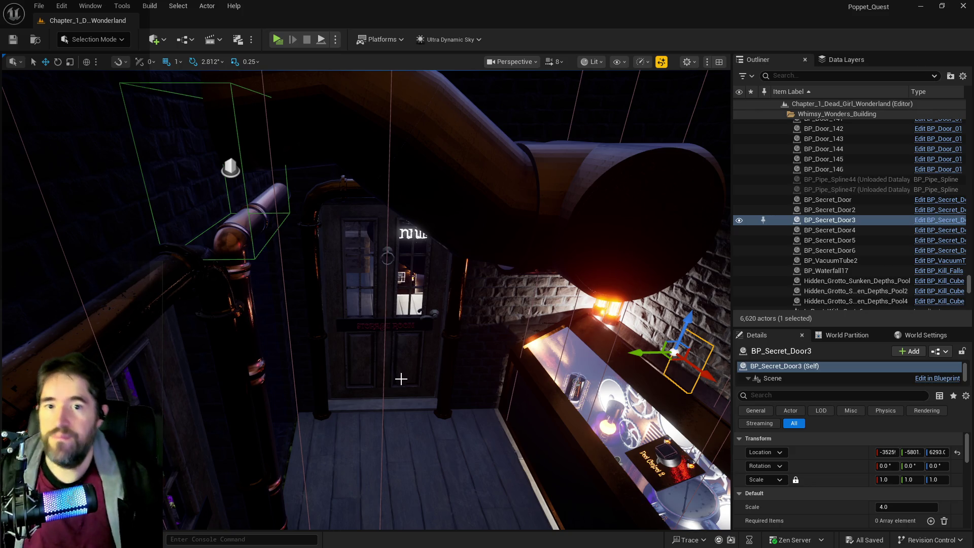
key(w)
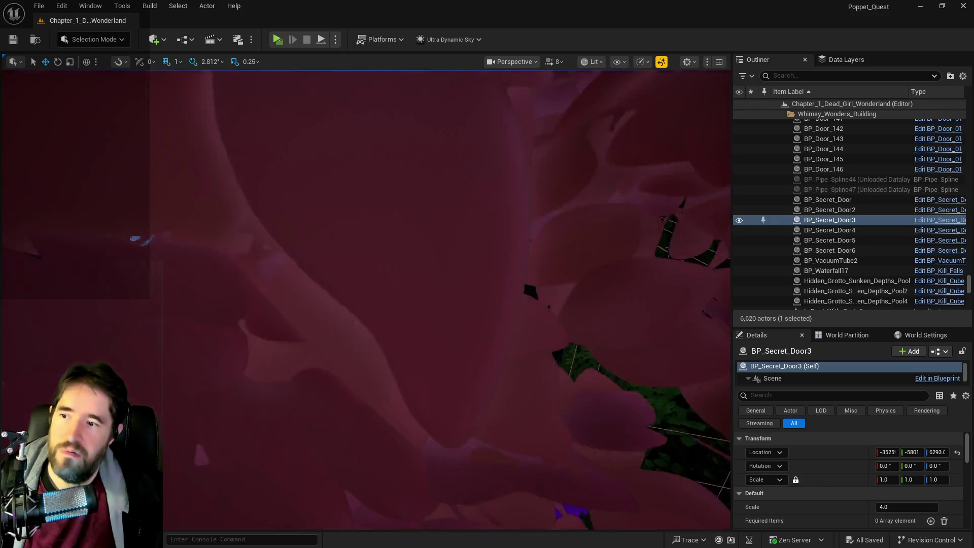
key(w)
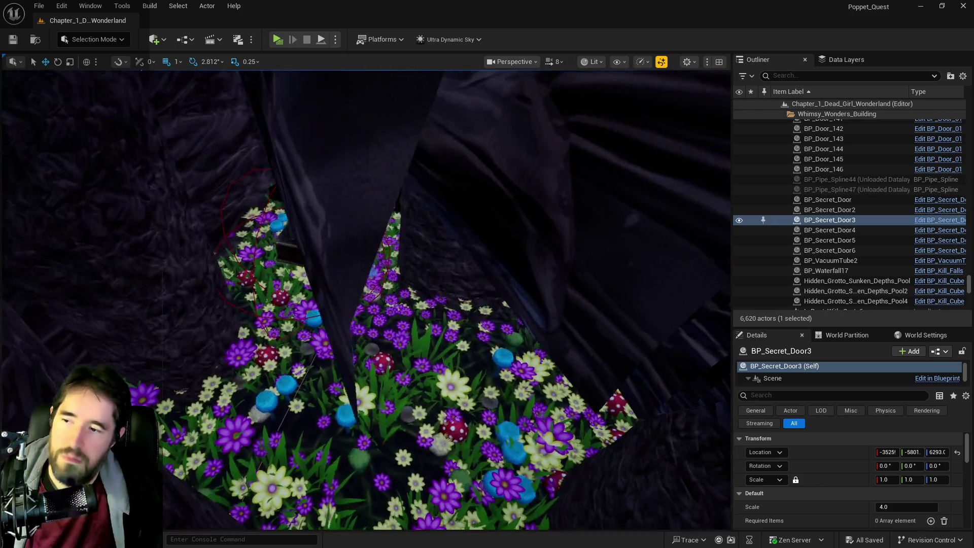
scroll(348, 350, down, 5)
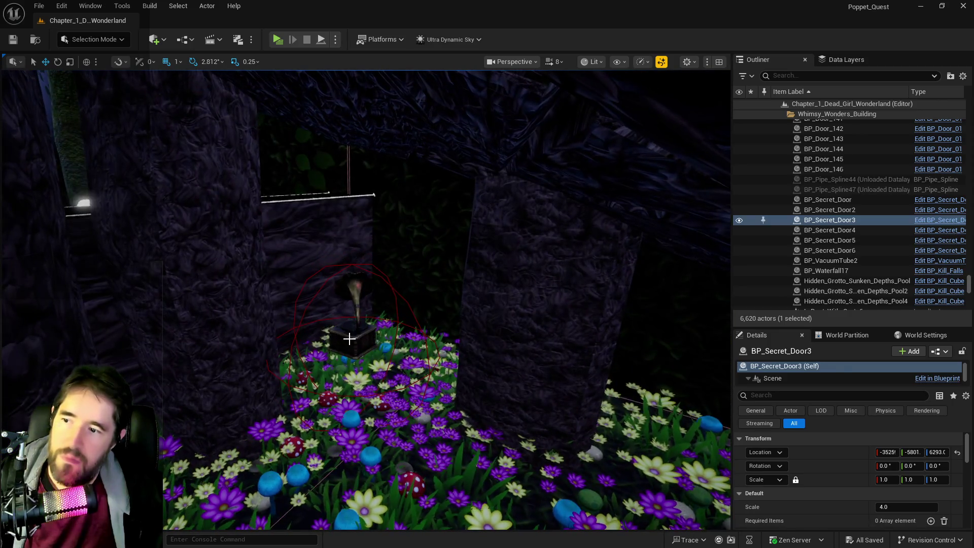
click(350, 339)
- Fly through the trees and lit room to the large Control Room pipe and open actions on it
key(s)
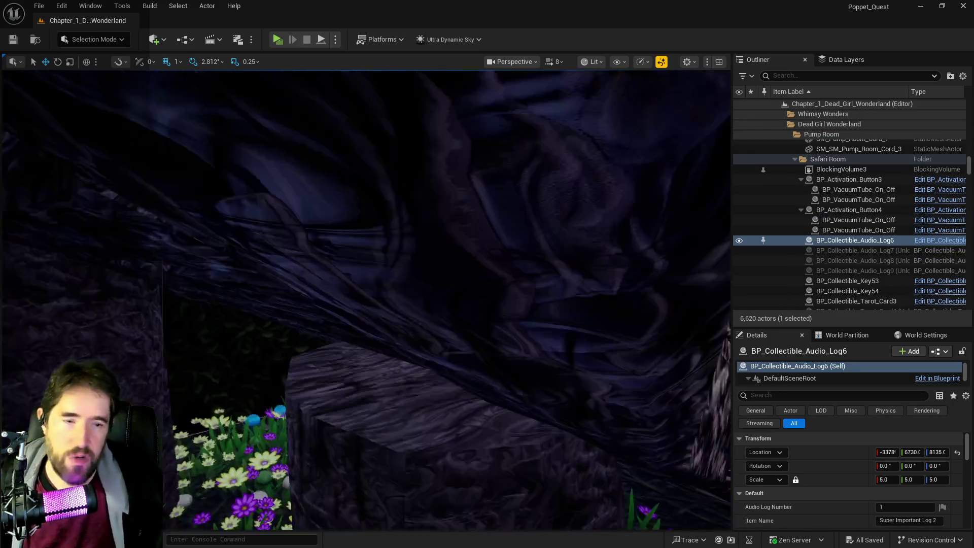
key(w)
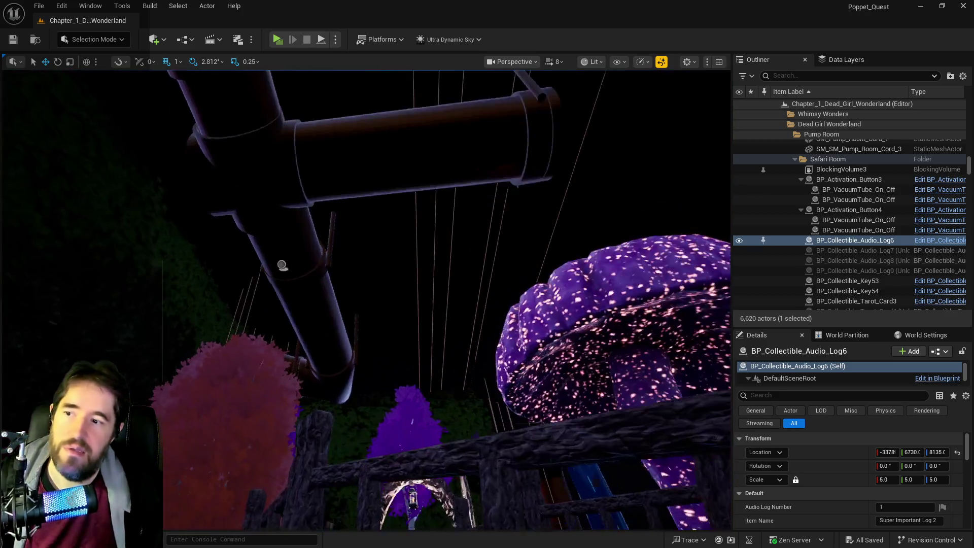
key(w)
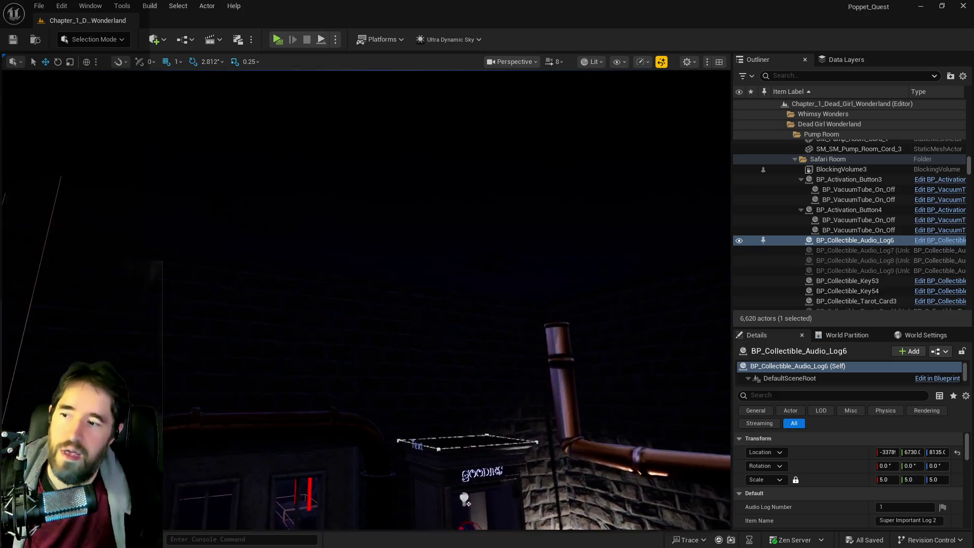
key(w)
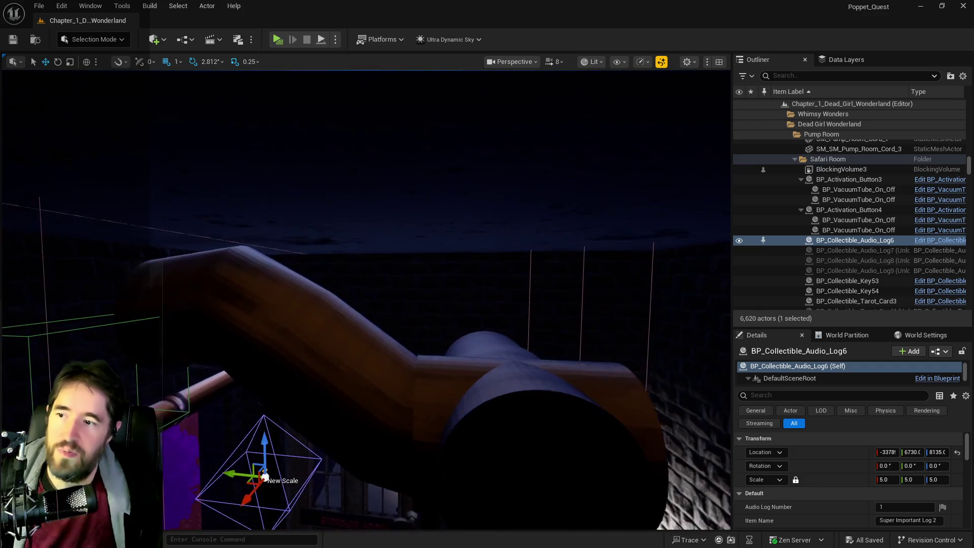
key(w)
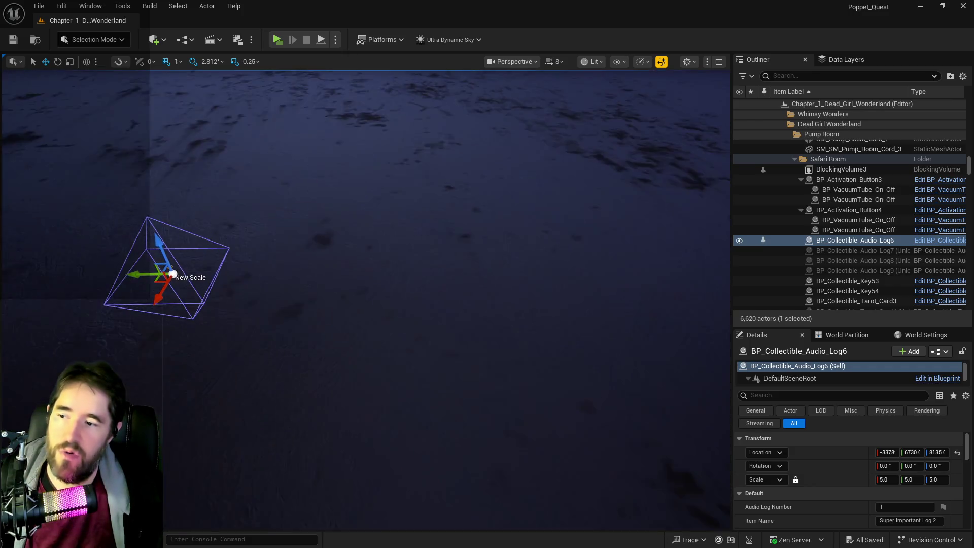
key(w)
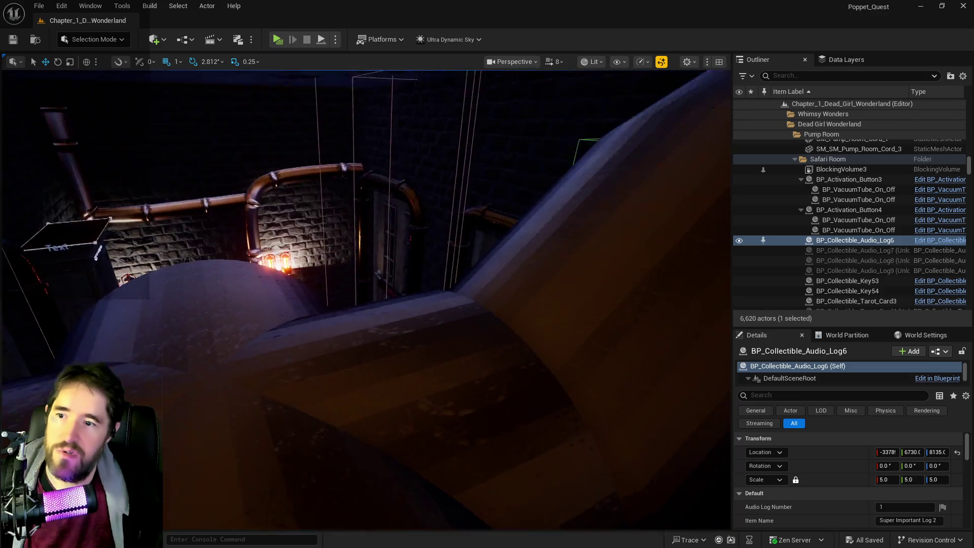
key(w)
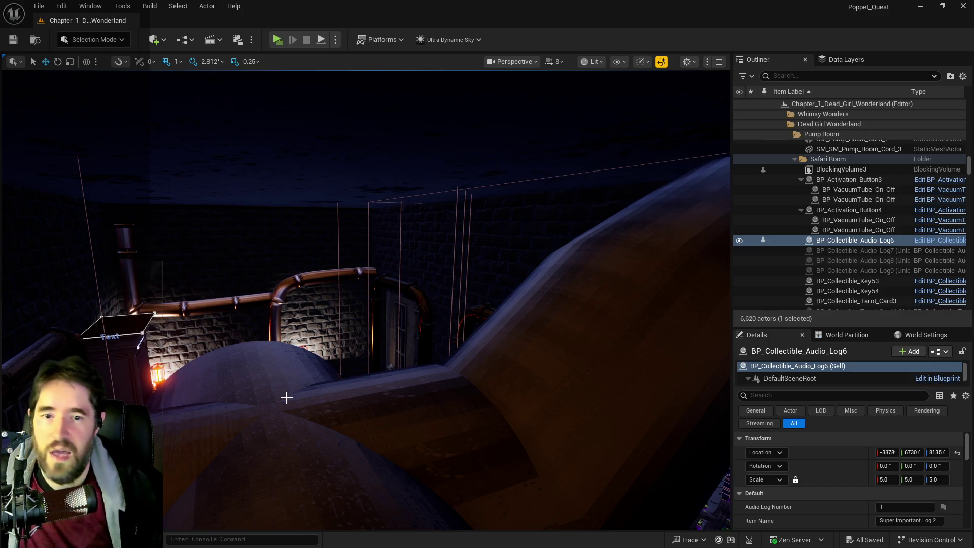
right_click(268, 406)
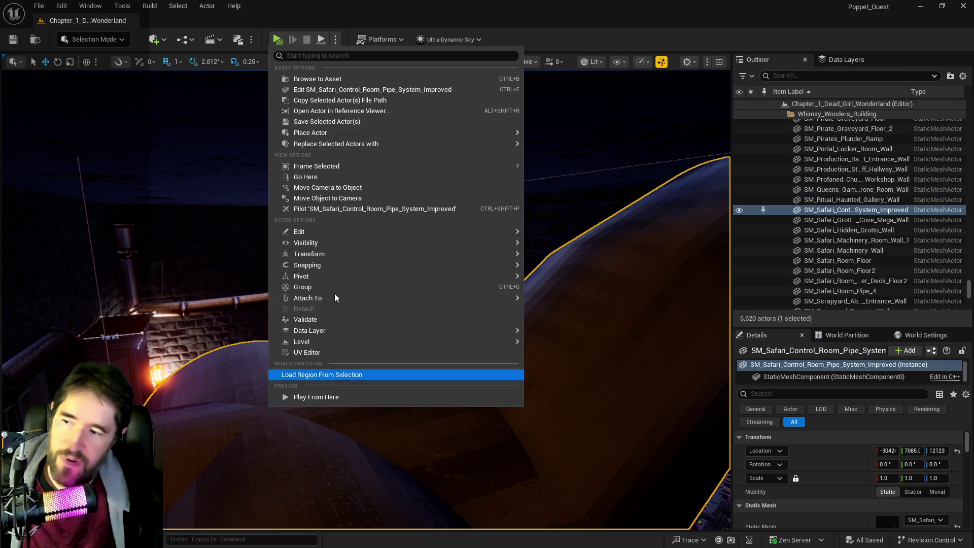
- Paste a copy of the audio log onto the Control Room pipe, raise it, rename it Super Important Log 3, and save
mouse_move(355, 232)
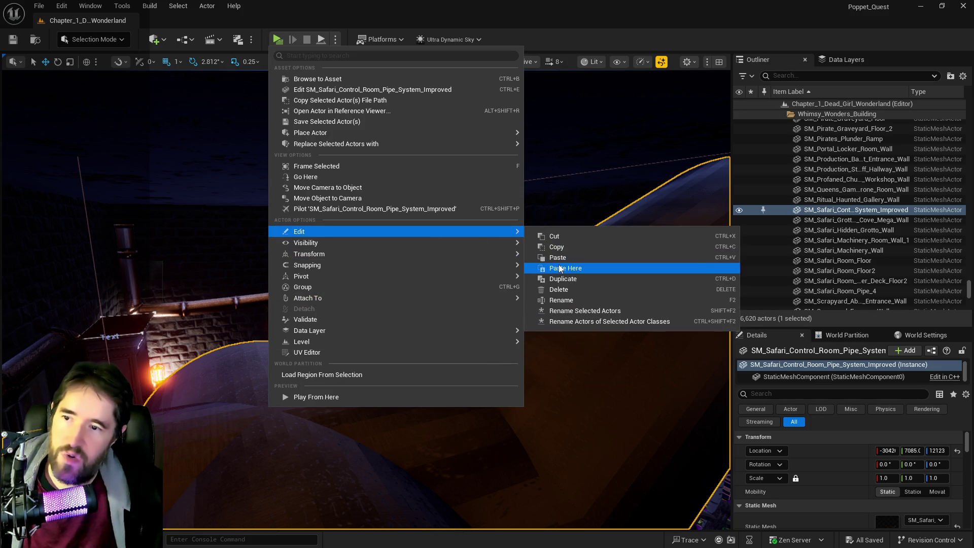
click(564, 268)
drag(266, 373, 264, 320)
double_click(935, 520)
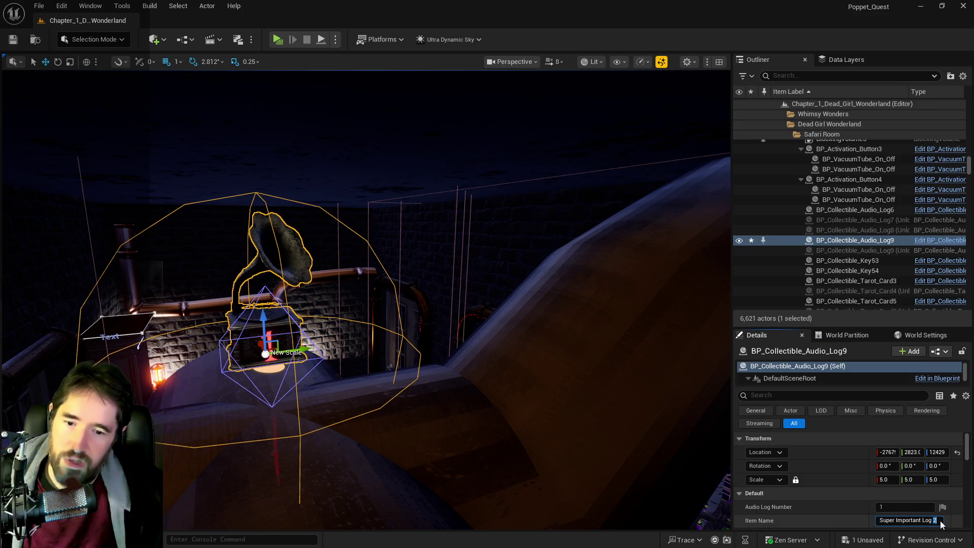
text(3)
key(Return)
click(889, 520)
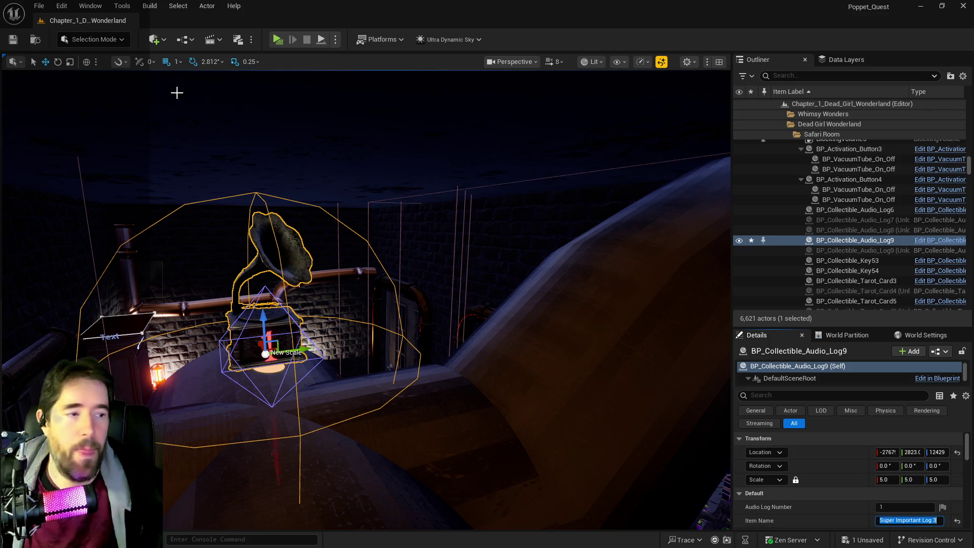
click(14, 41)
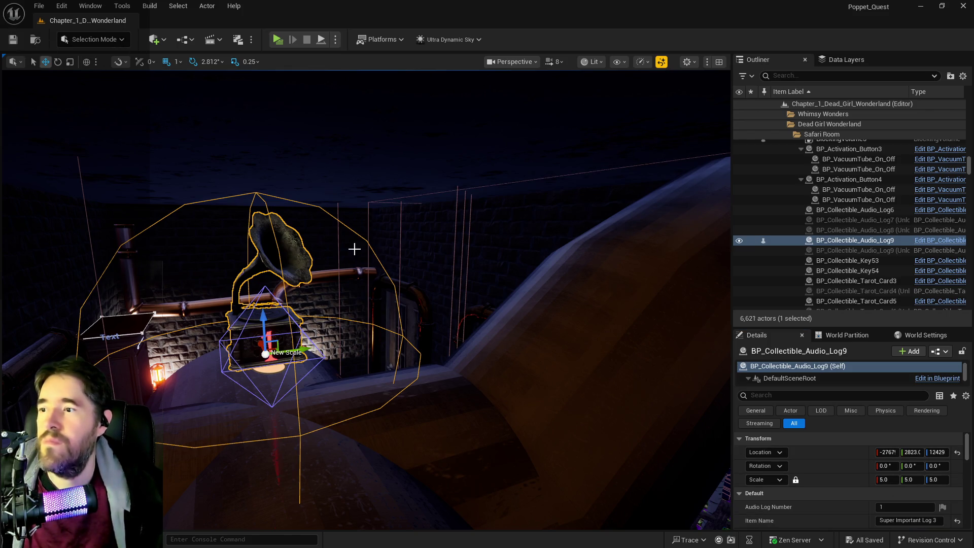
- Set Audio Log Number to 3, nudge the gramophone up and along X, and save the level
key(f)
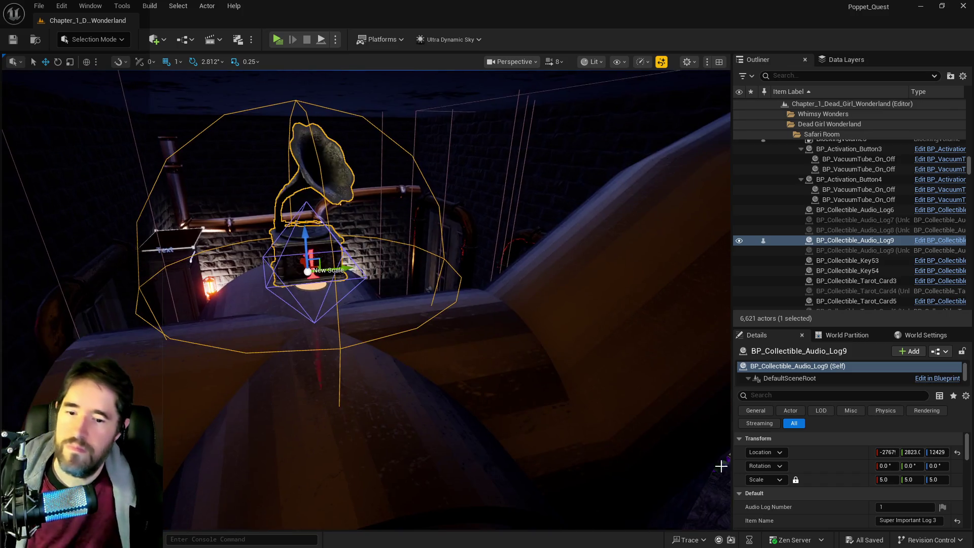
click(895, 509)
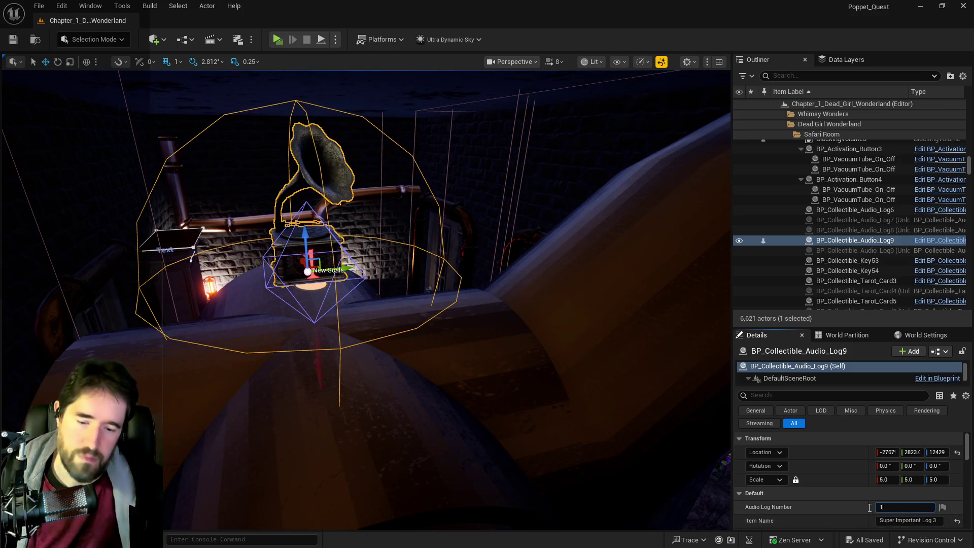
text(3)
key(Return)
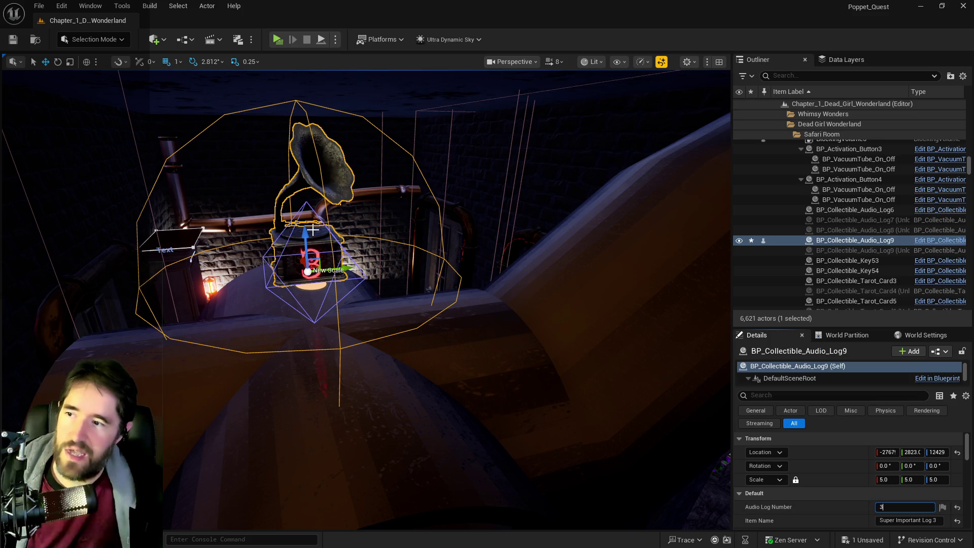
drag(302, 238, 335, 226)
drag(429, 269, 422, 273)
key(ctrl+s)
drag(434, 325, 434, 325)
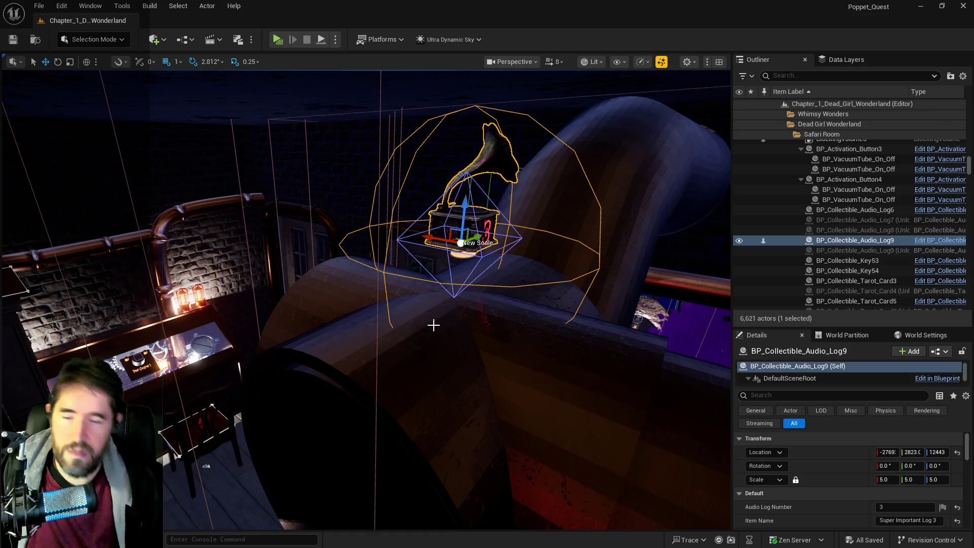
- Move BP_Collectible_Audio_Log9 into the Control Room folder and check the gramophone's placement on the pipe
right_click(818, 241)
mouse_move(713, 478)
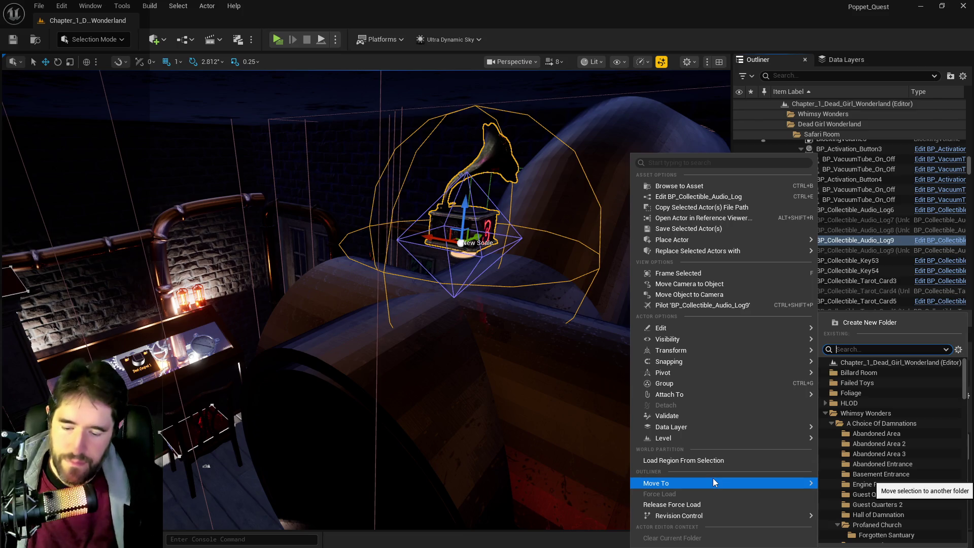
text(contr)
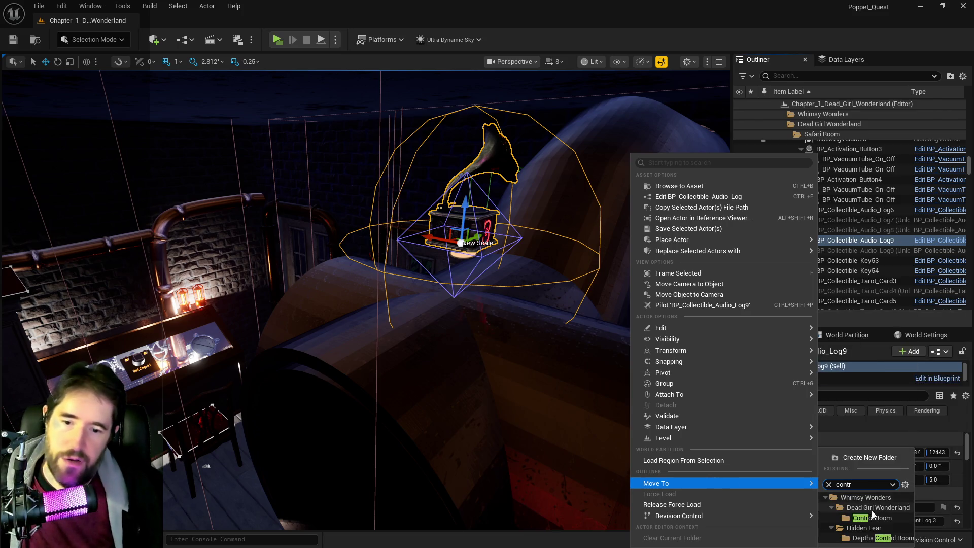
click(872, 517)
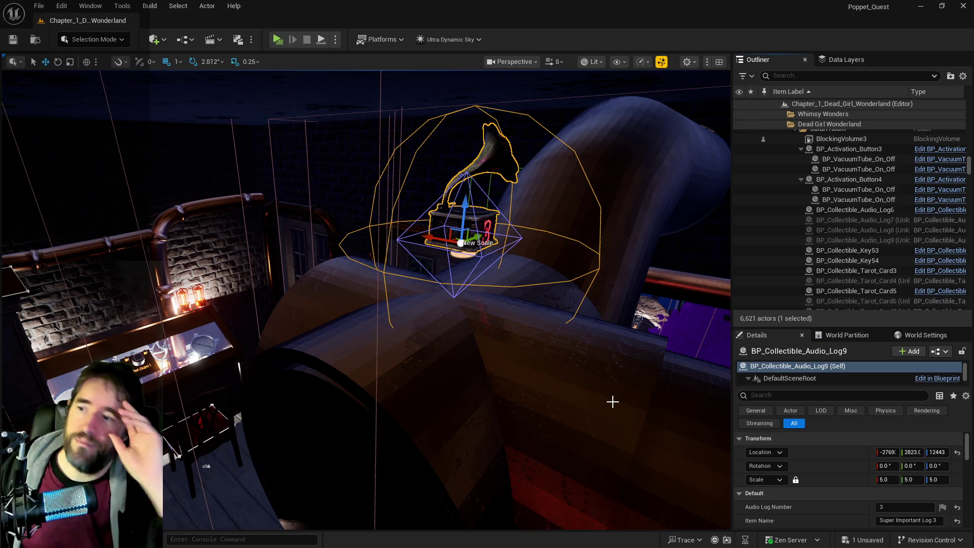
mouse_move(612, 402)
mouse_down()
mouse_move(482, 411)
mouse_move(463, 258)
mouse_up()
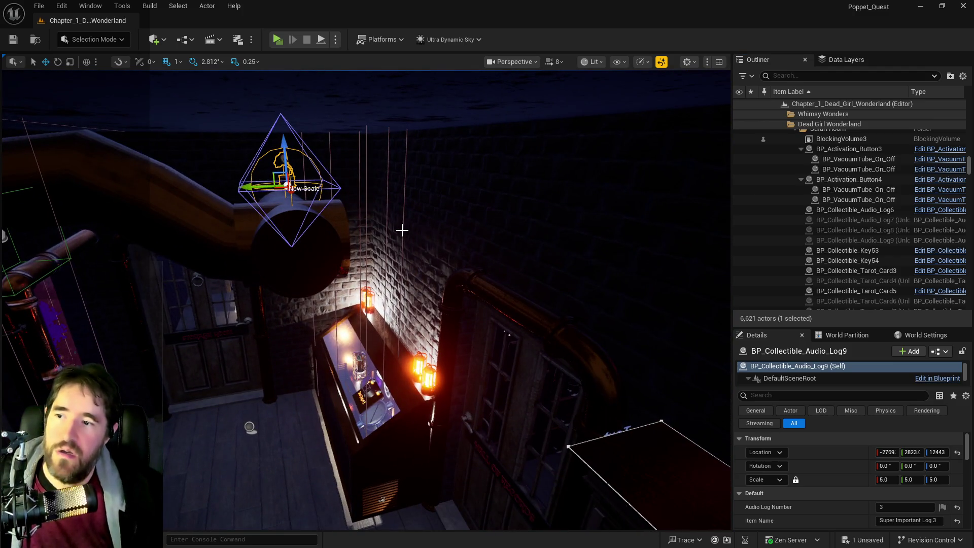
mouse_move(392, 236)
mouse_down()
mouse_move(345, 243)
mouse_move(356, 223)
mouse_move(723, 500)
mouse_move(685, 335)
mouse_up()
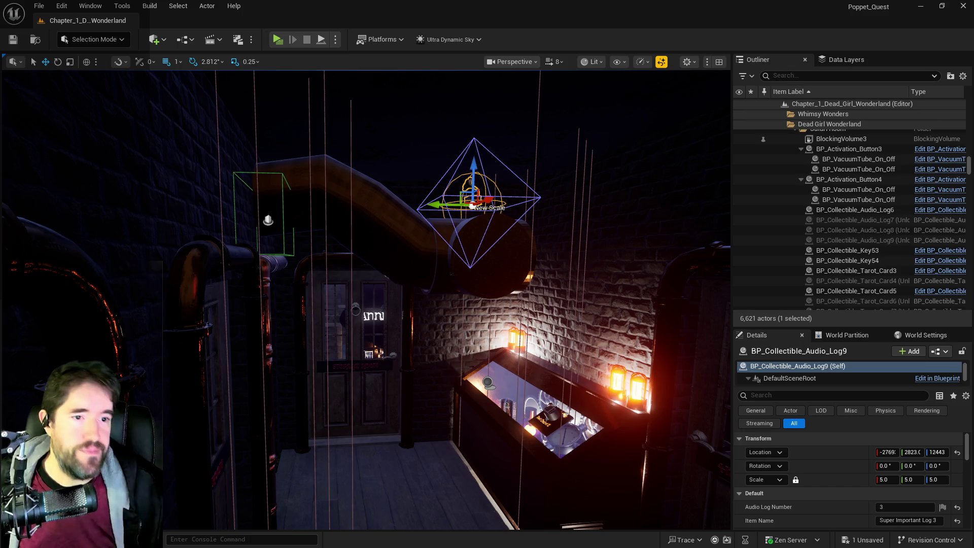
- Select and delete playtest note 7's text in the Chapter 1 doc, then return to Unreal
key(alt+Tab)
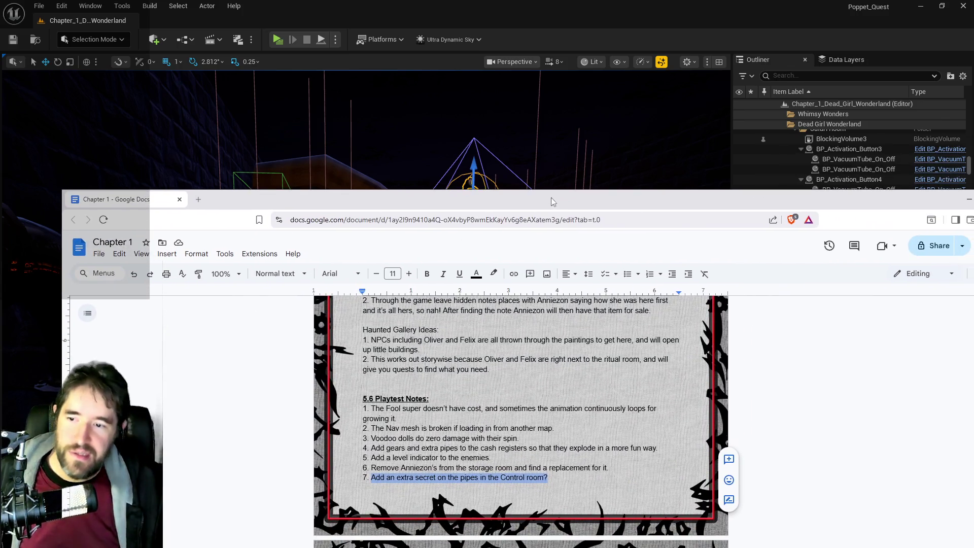
click(454, 478)
drag(548, 478, 372, 479)
key(BackSpace)
scroll(372, 479, down, 4)
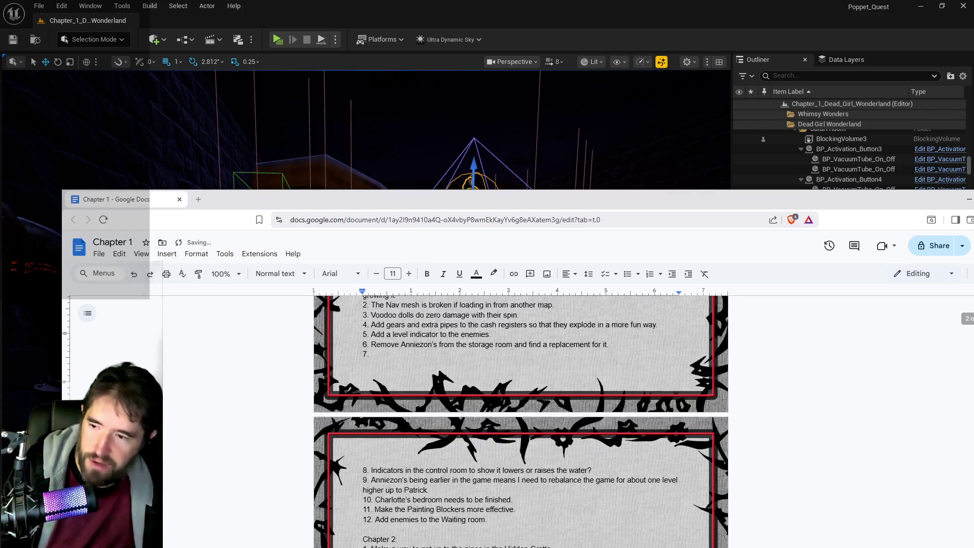
scroll(391, 481, up, 1)
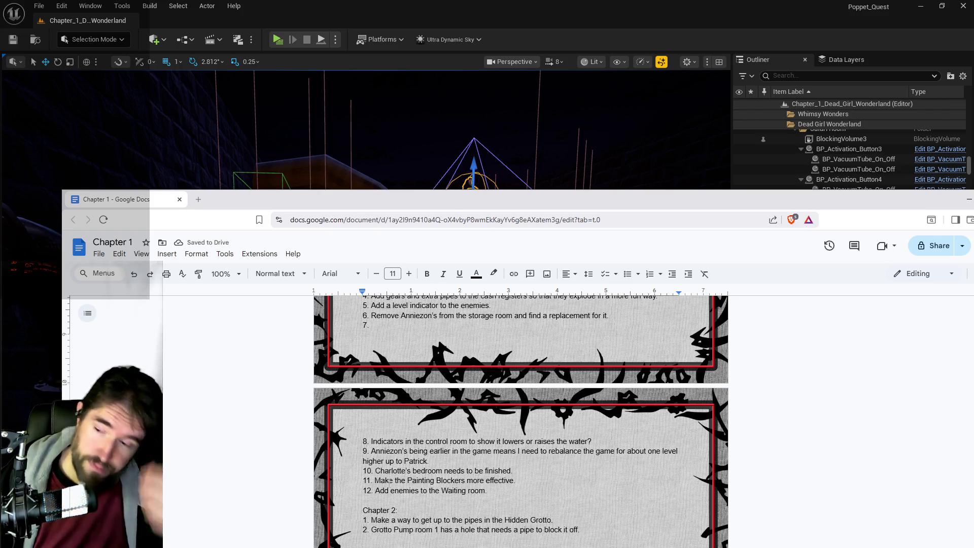
key(alt+Tab)
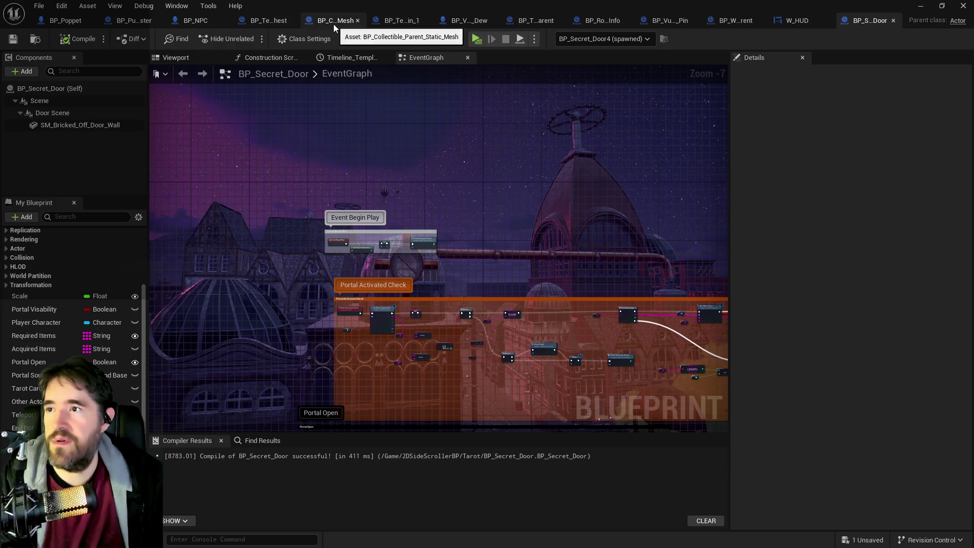
- In BP_Puppet_Master's Details, collapse Control Room and expand Waiting Room > Spawn Table > Index [0]
click(141, 23)
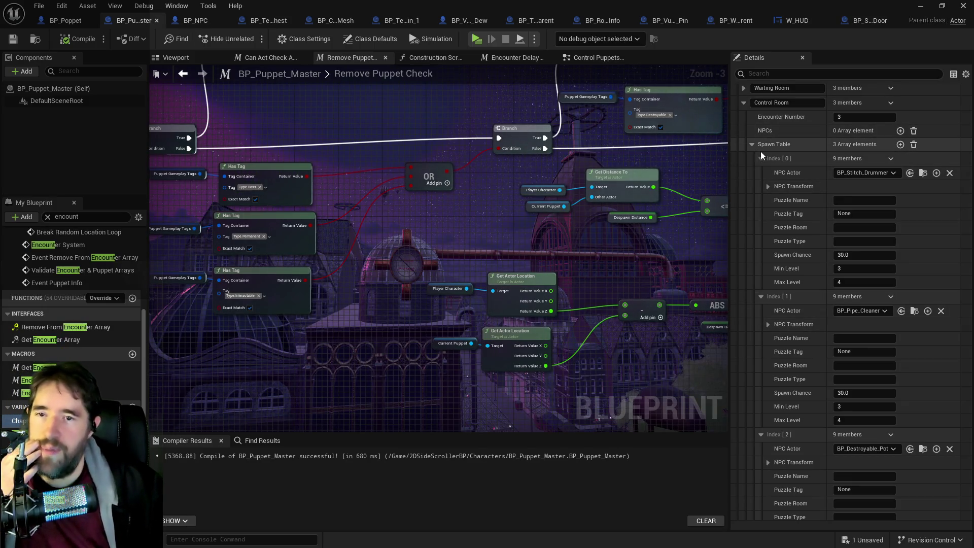
right_click(787, 147)
click(809, 201)
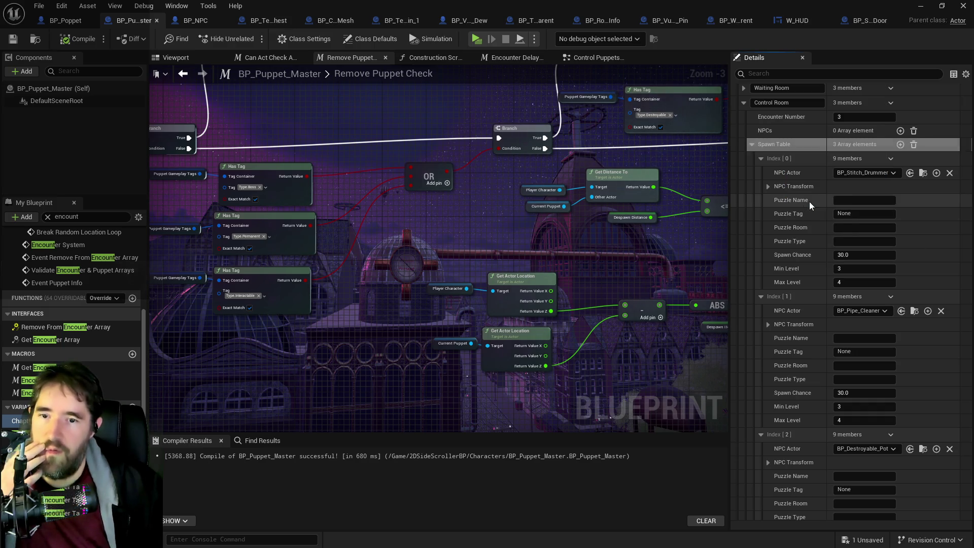
click(744, 103)
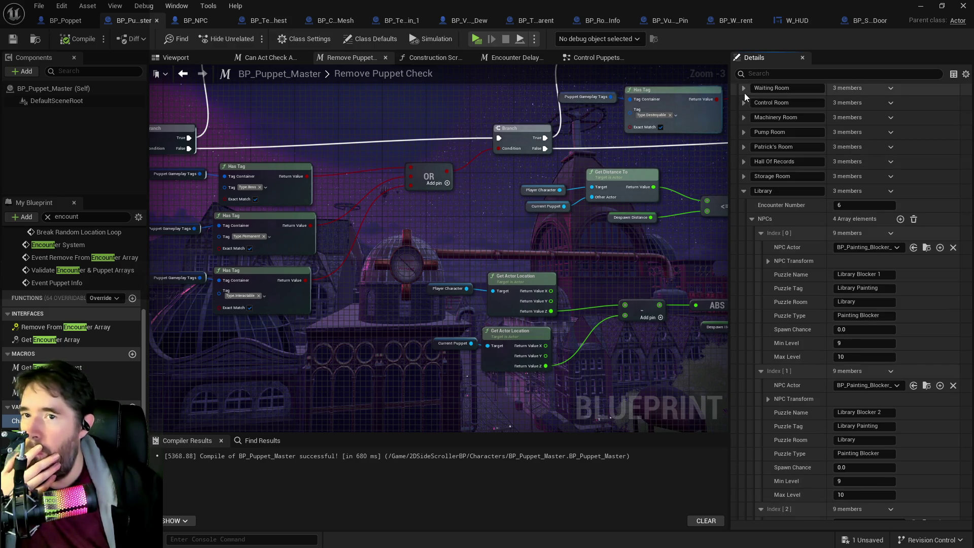
click(744, 88)
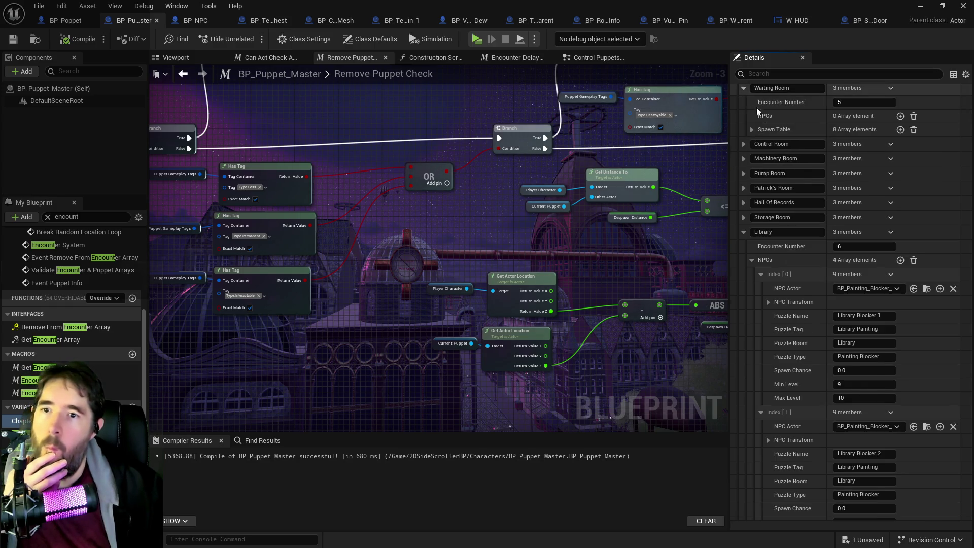
click(753, 130)
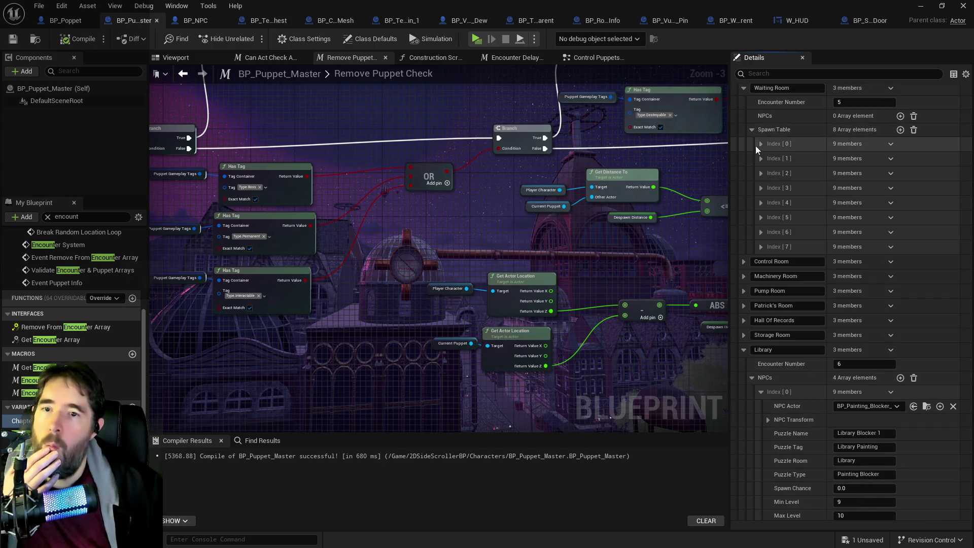
click(760, 144)
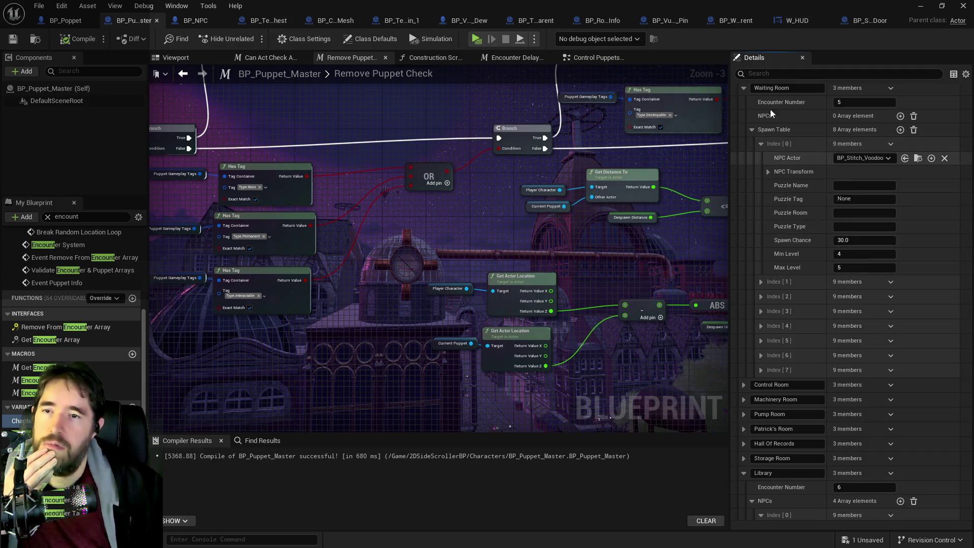
- Check the hallway in the level view, then maximize the BP_Puppet_Master editor
key(alt+Tab)
drag(669, 309, 640, 244)
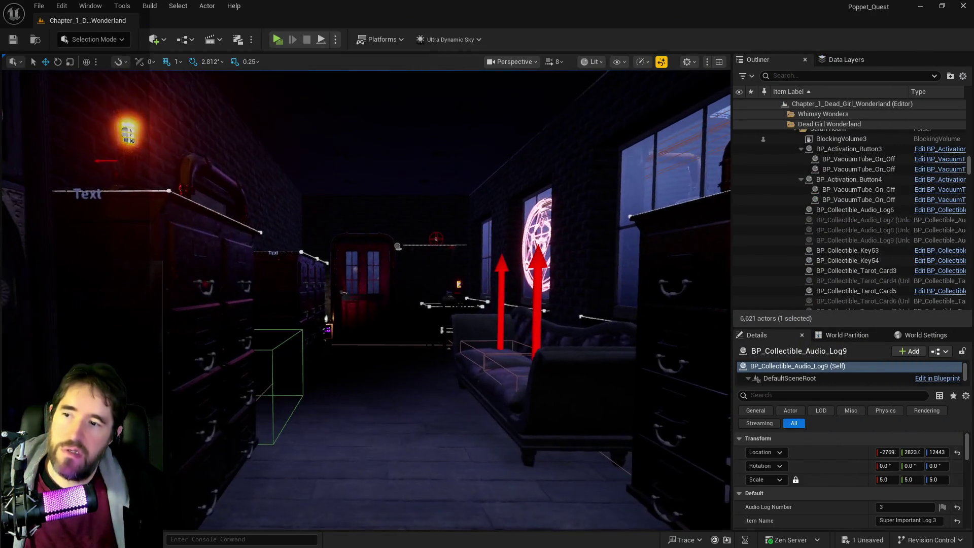
key(alt+Tab)
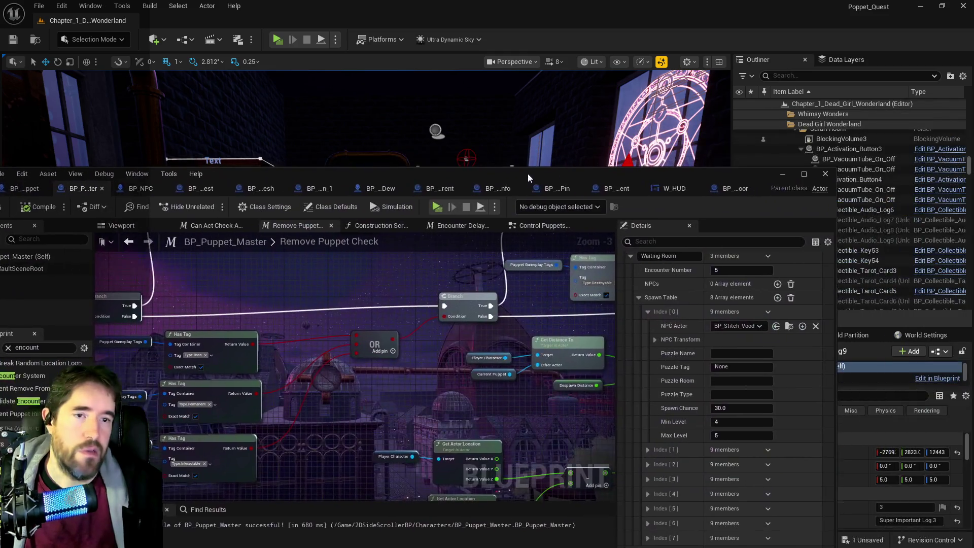
double_click(512, 175)
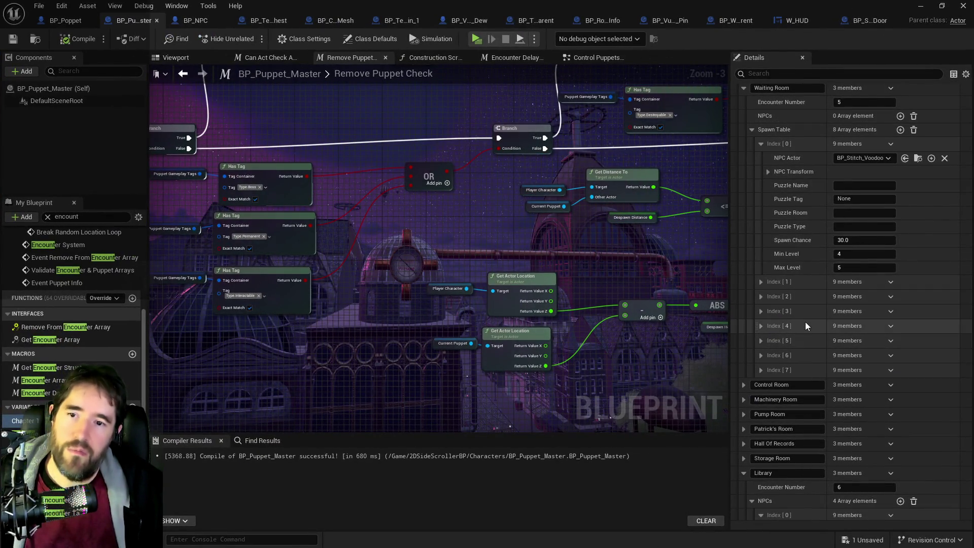
- Rename the existing Hall Of Records encounter key to The Waiting Room
scroll(803, 262, up, 4)
click(791, 152)
text(Hall)
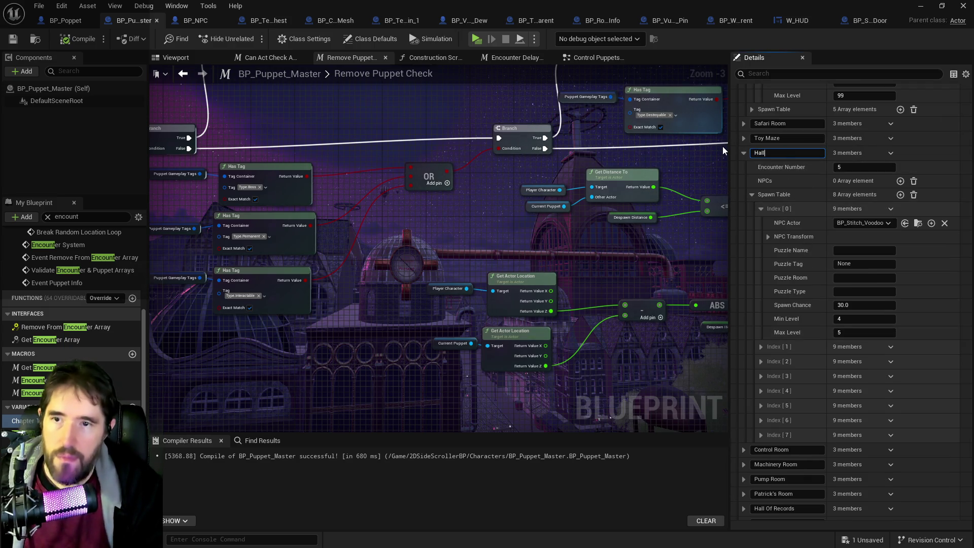
text( Of Records)
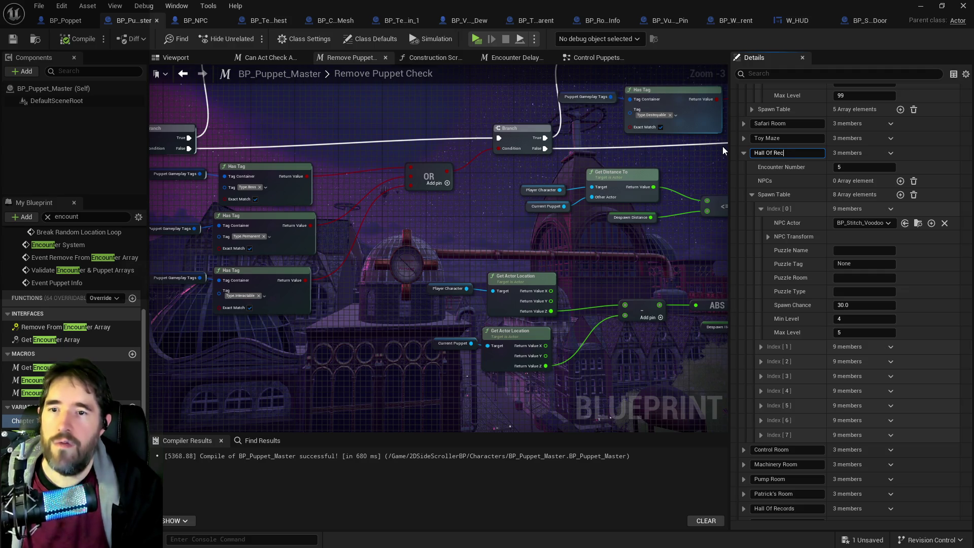
key(ctrl+z)
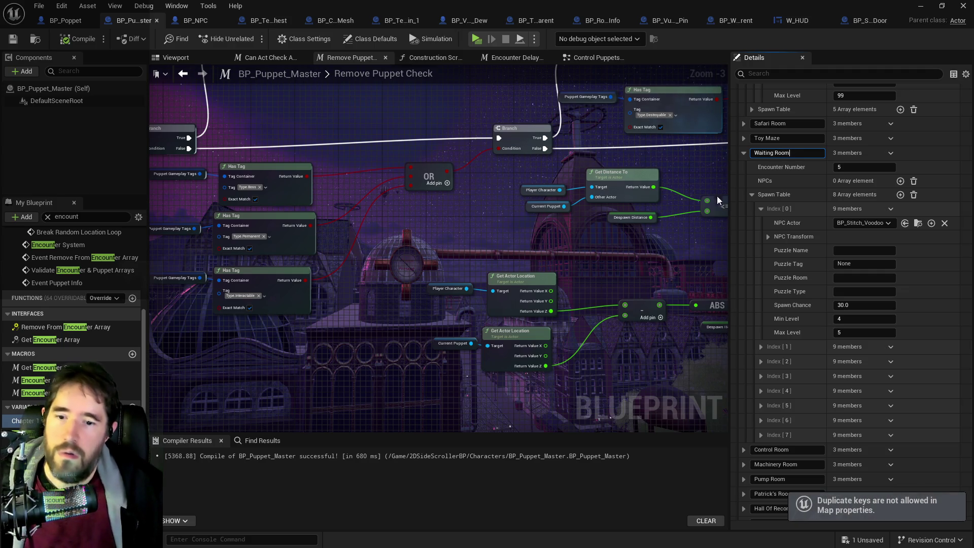
scroll(805, 395, down, 2)
scroll(804, 395, down, 10)
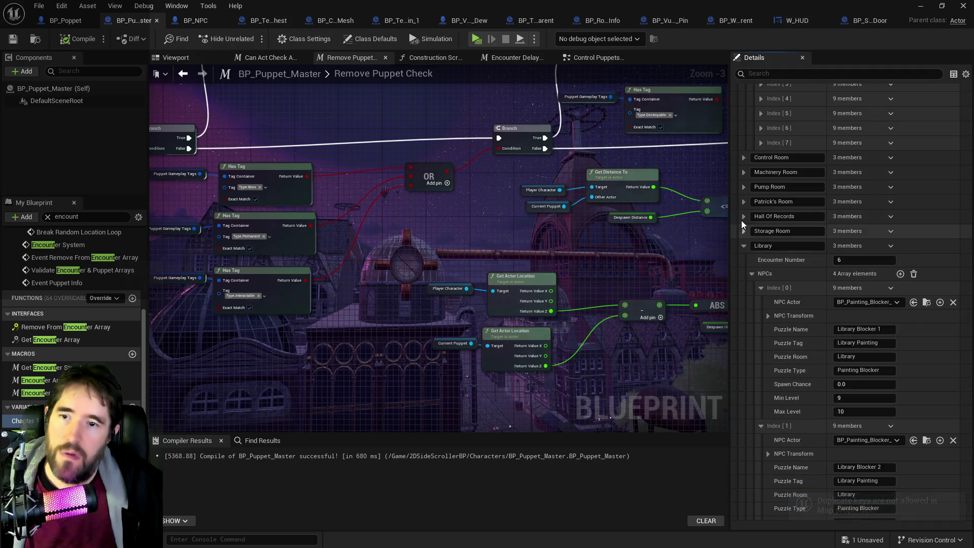
click(741, 220)
click(804, 217)
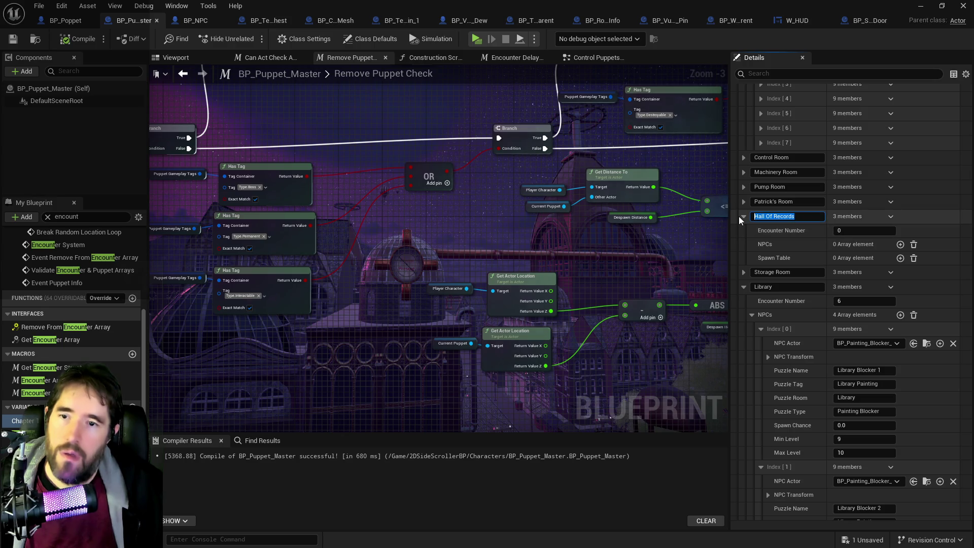
text(T)
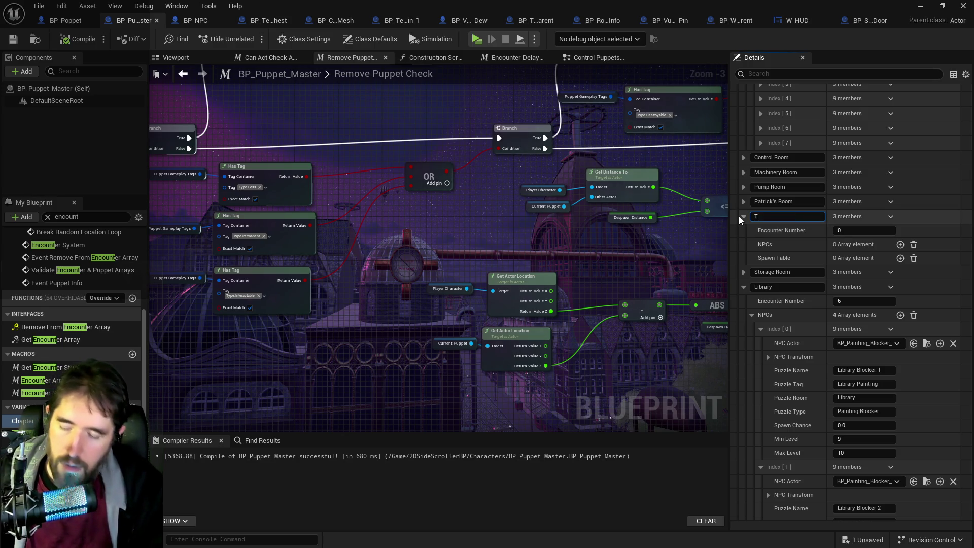
text(he Waiting Room)
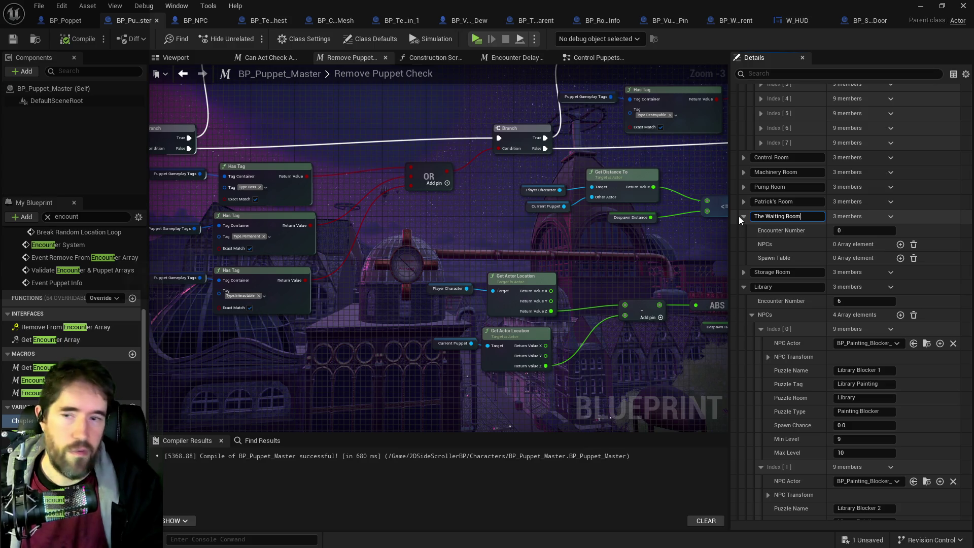
- Rename the stocked Waiting Room key to Hall Of Records, then compile and save BP_Puppet_Master
scroll(768, 194, up, 10)
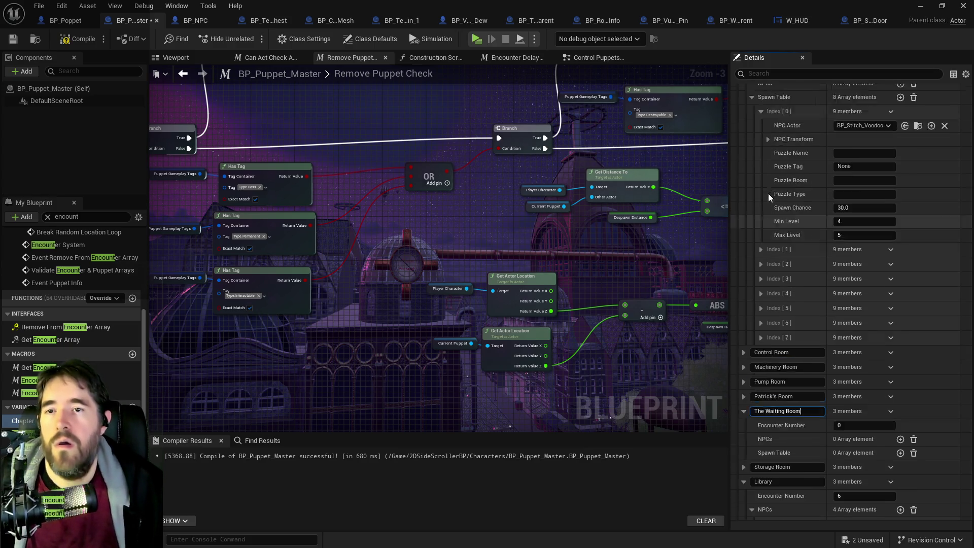
drag(794, 201, 733, 195)
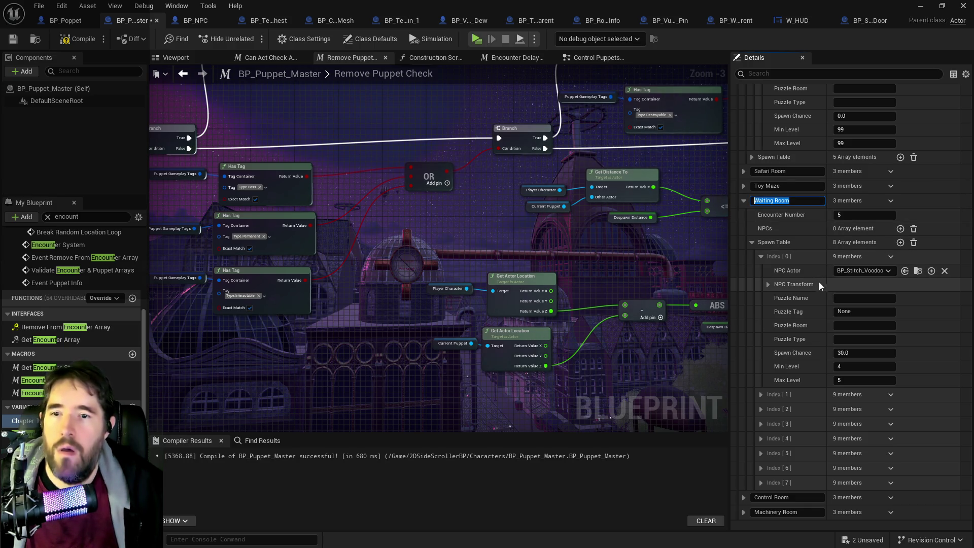
text(Hall Of Records)
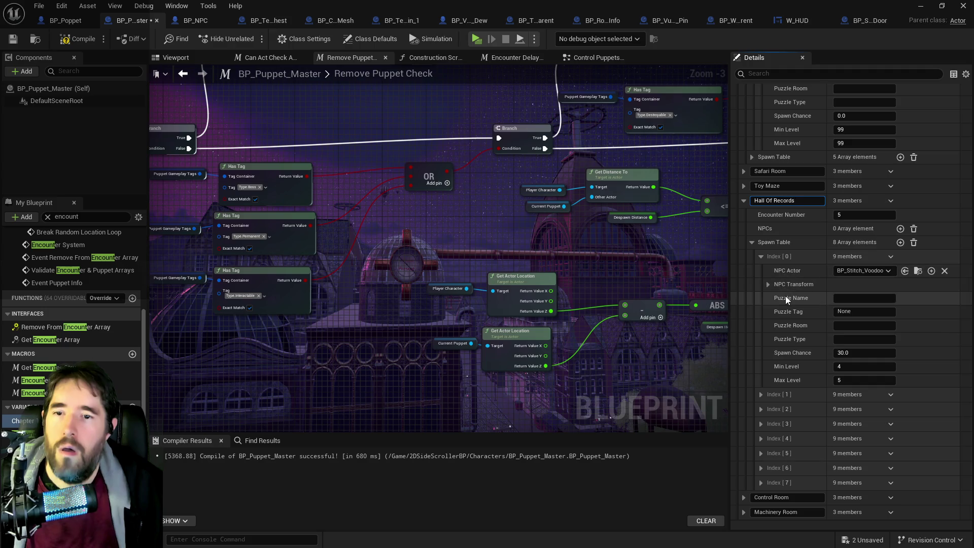
key(Return)
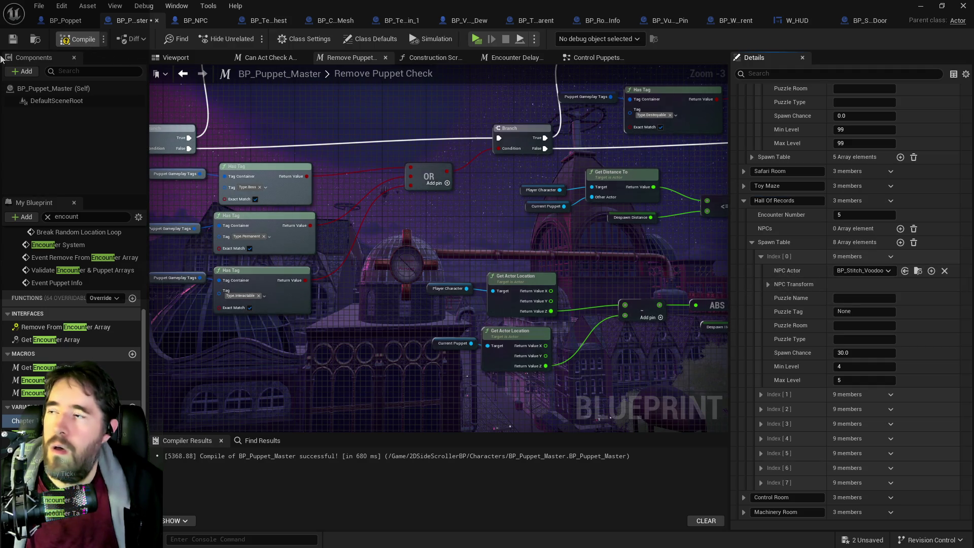
click(14, 40)
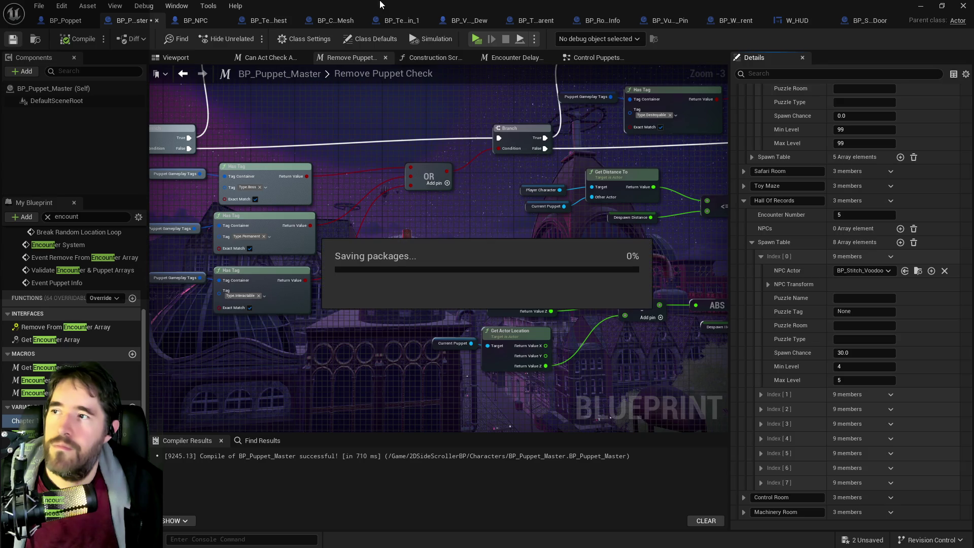
key(alt+Tab)
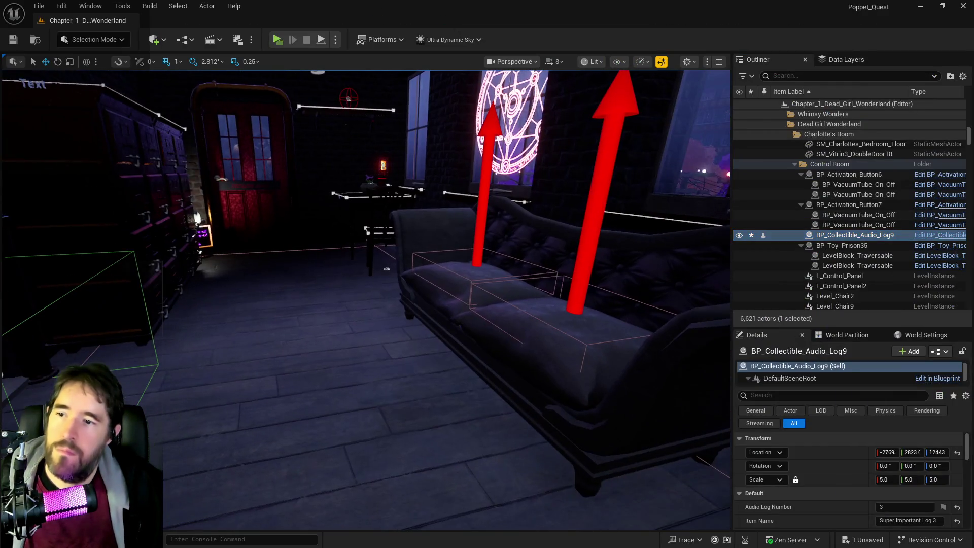
- Run through the records hall, collecting the glowing item by the drawers and closing the card screen
drag(278, 63, 310, 49)
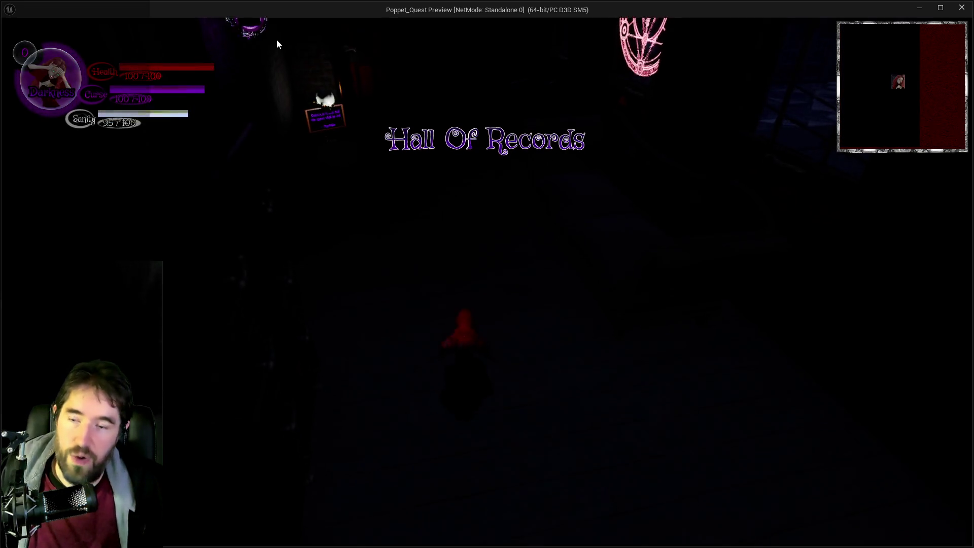
key(w)
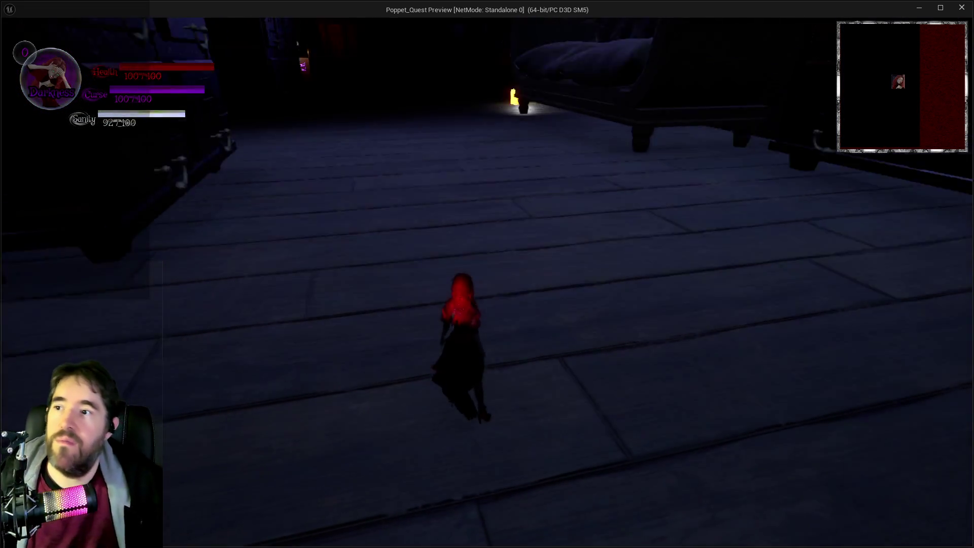
key(e)
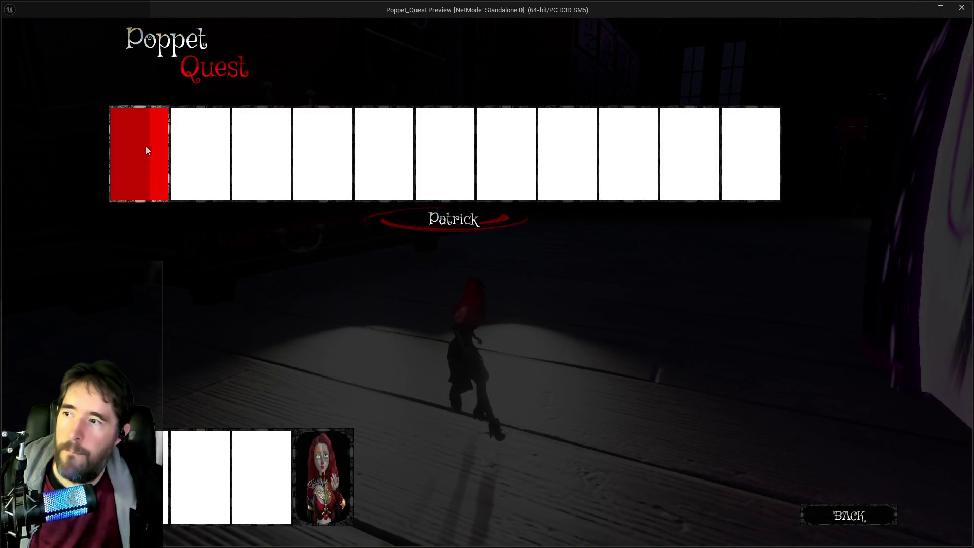
click(142, 145)
key(w)
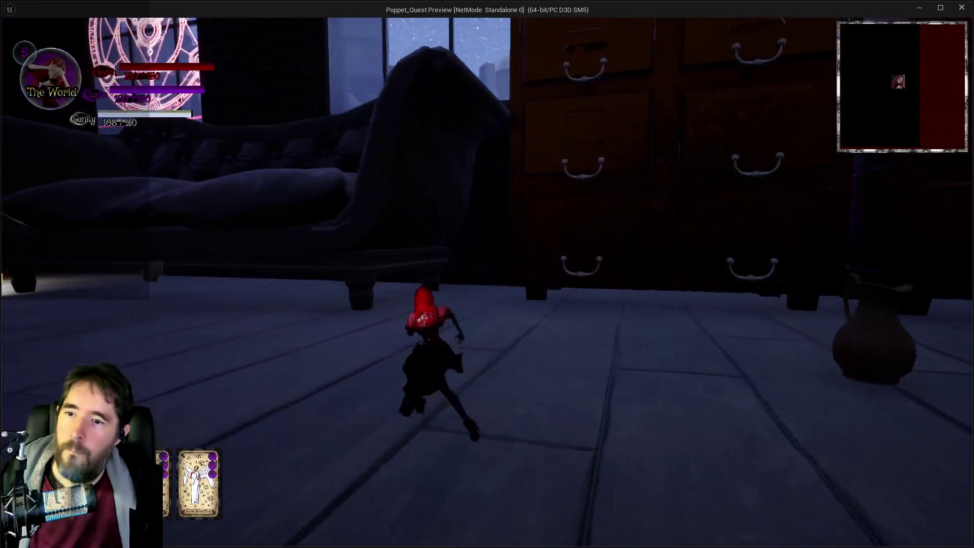
key(w)
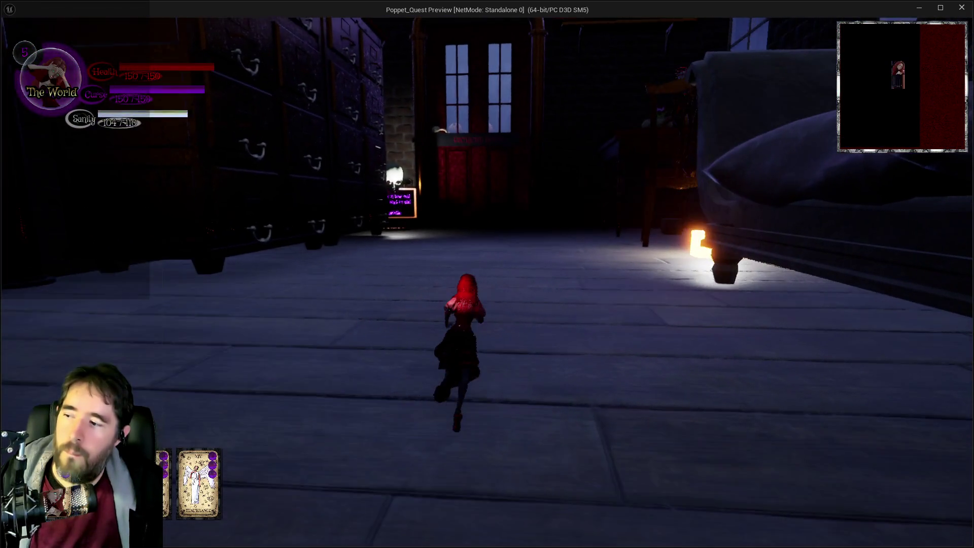
key(w)
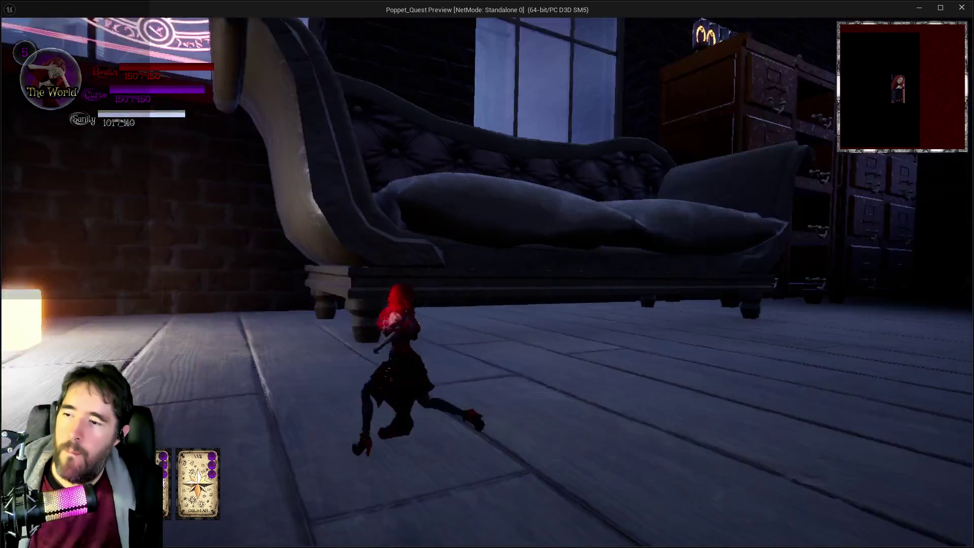
- Switch cards to Light and Darkness and fight enemies down the aisle with cyan orbs
key(w)
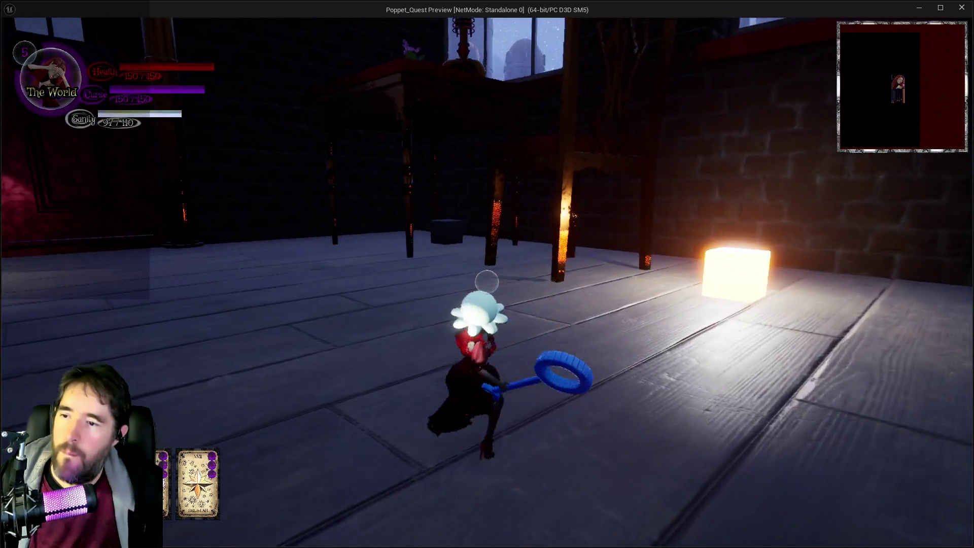
key(w)
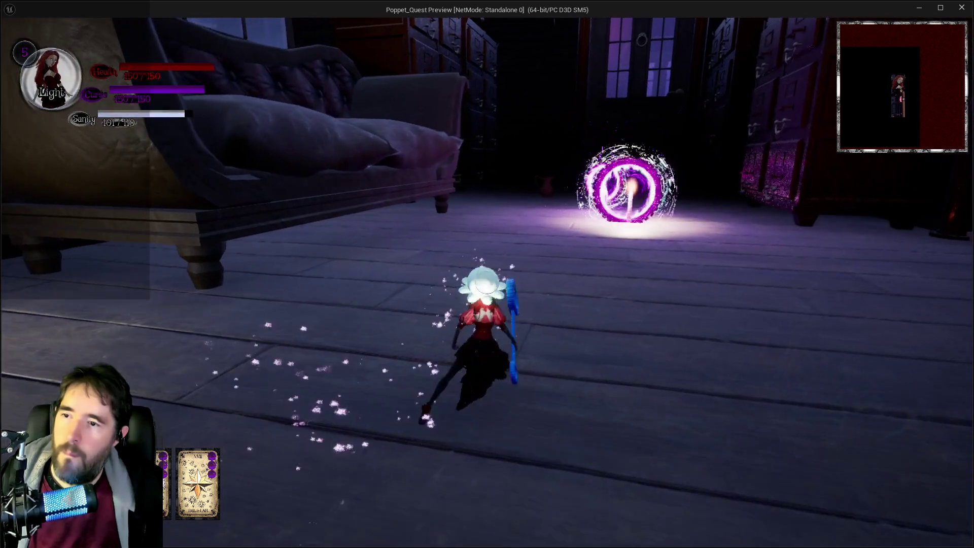
key(w)
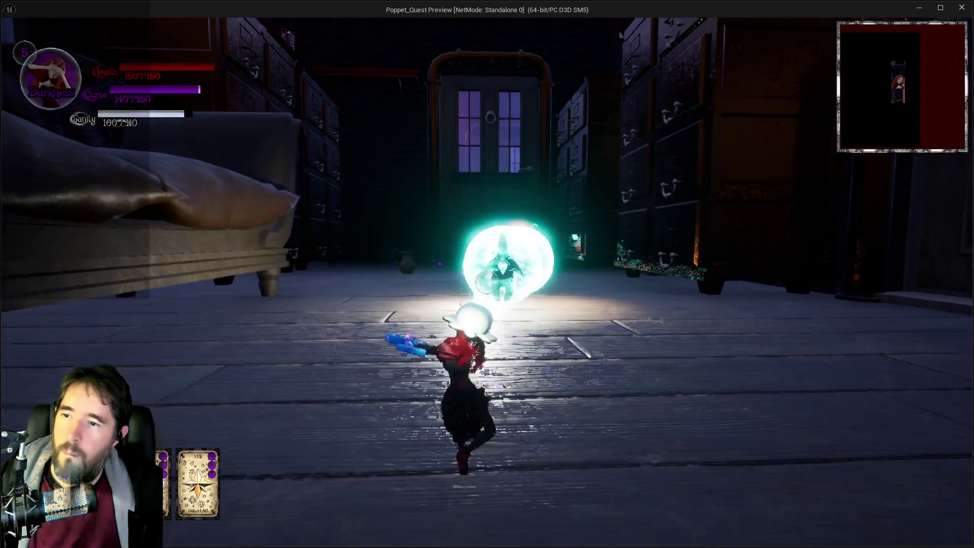
key(w)
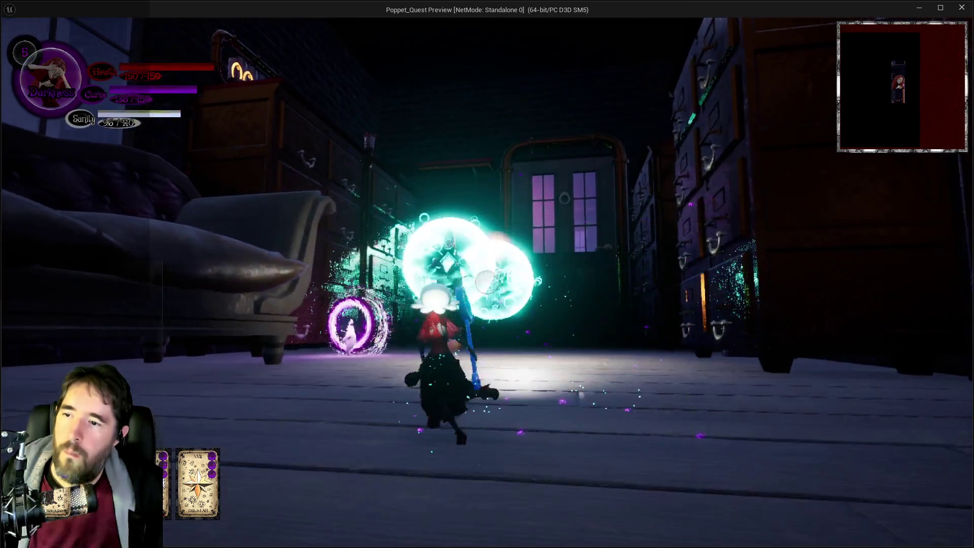
key(w)
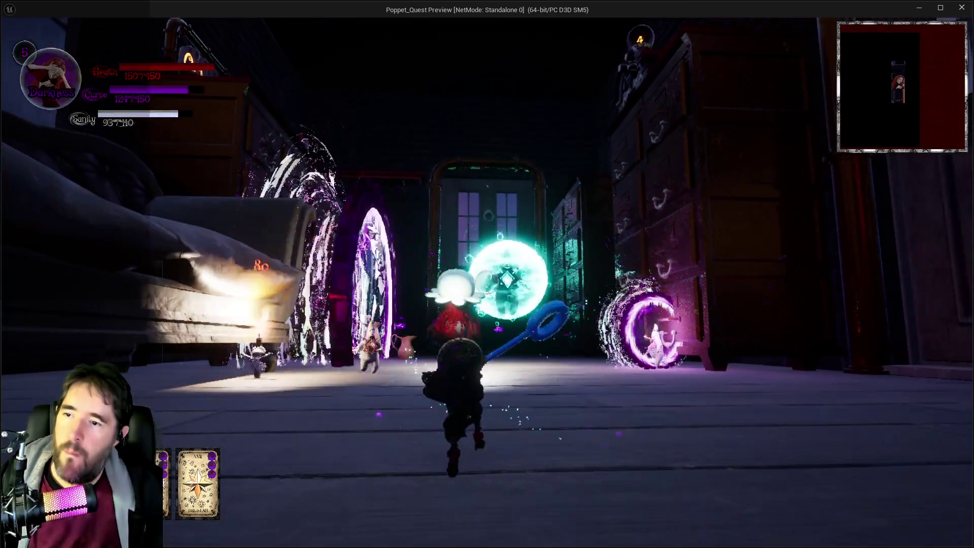
key(w)
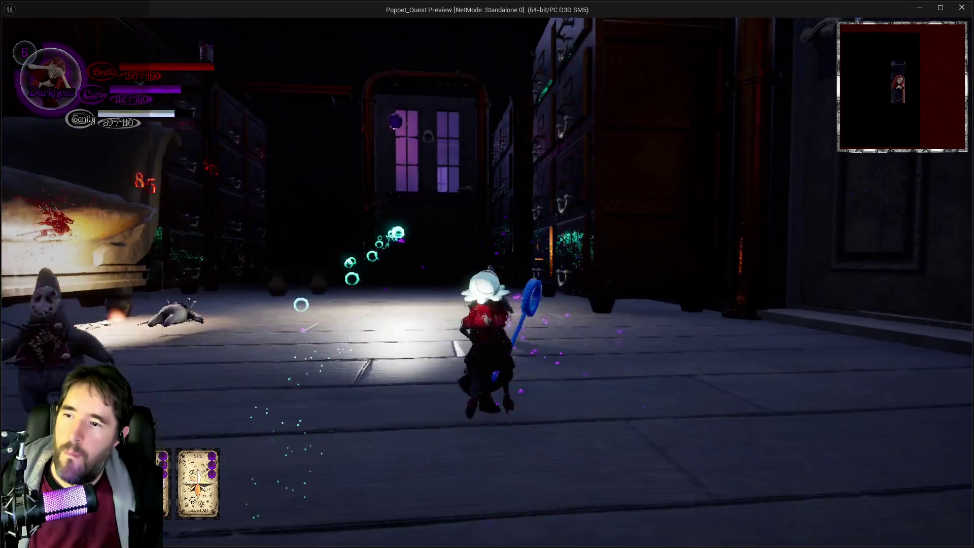
key(w)
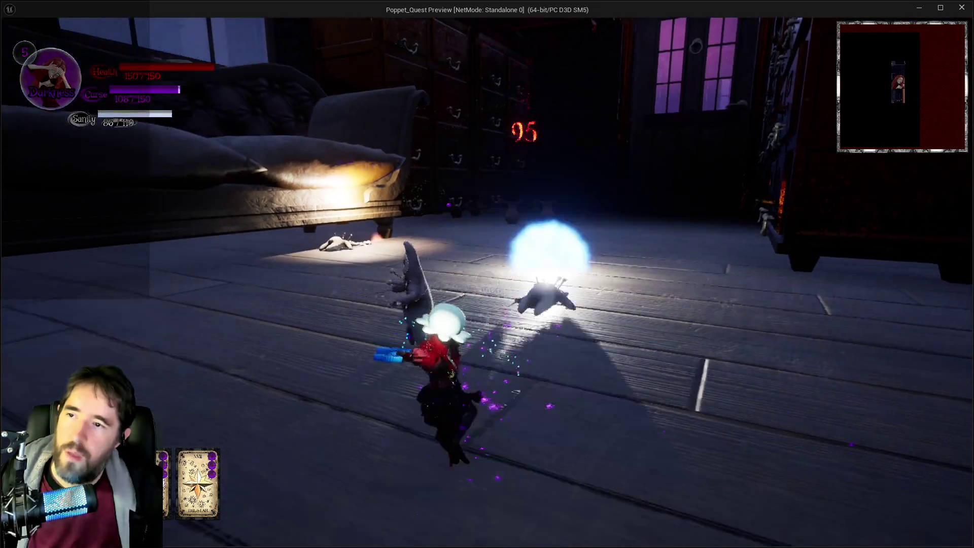
key(w)
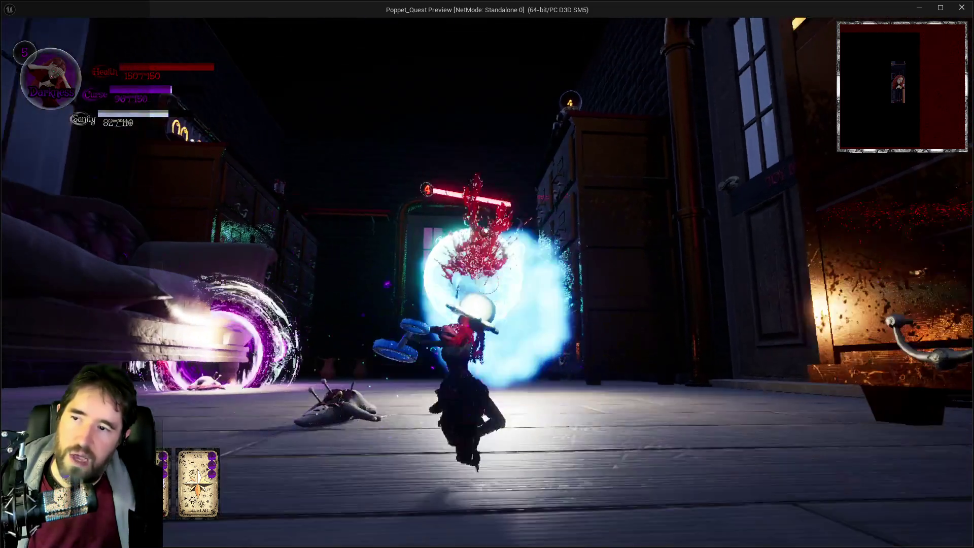
- Teleport into the next room and pass through the purple portals into the corridor
key(w)
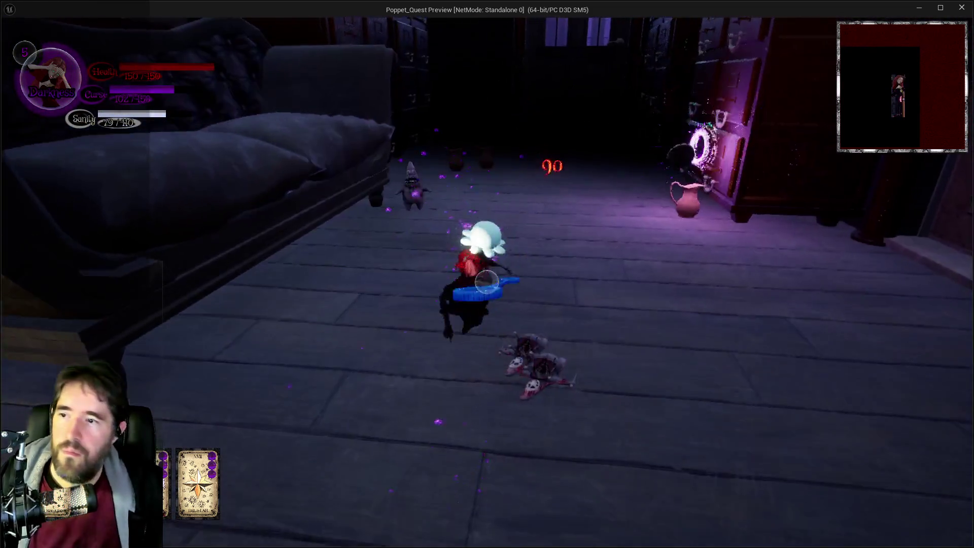
key(w)
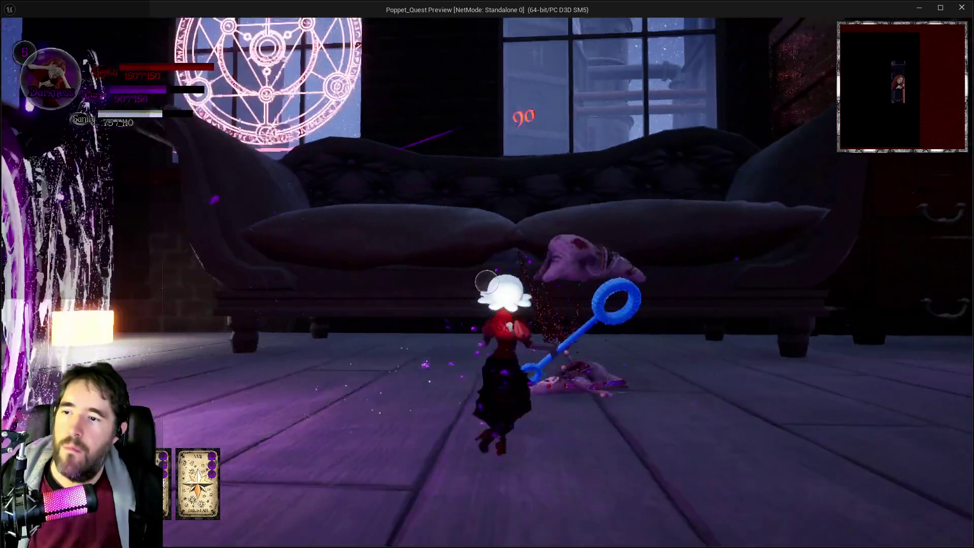
key(w)
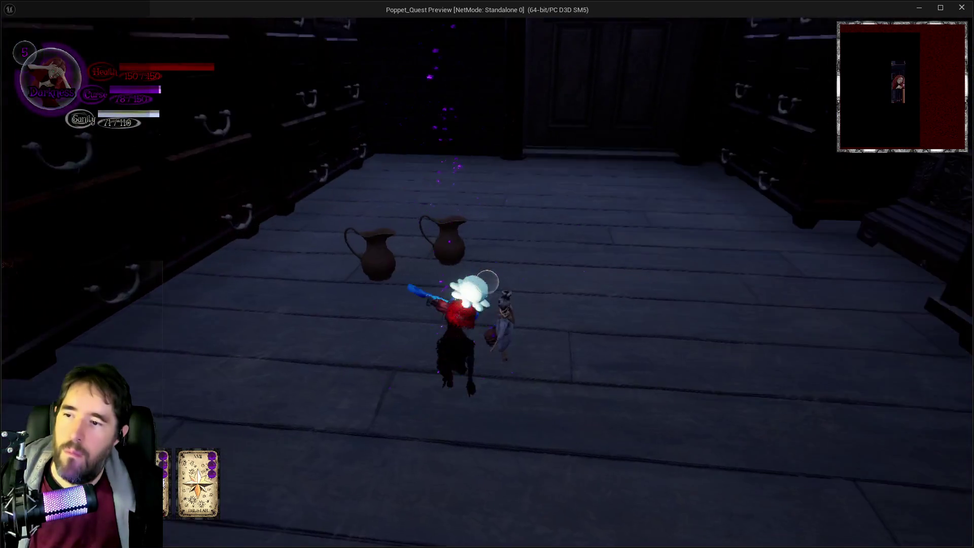
key(w)
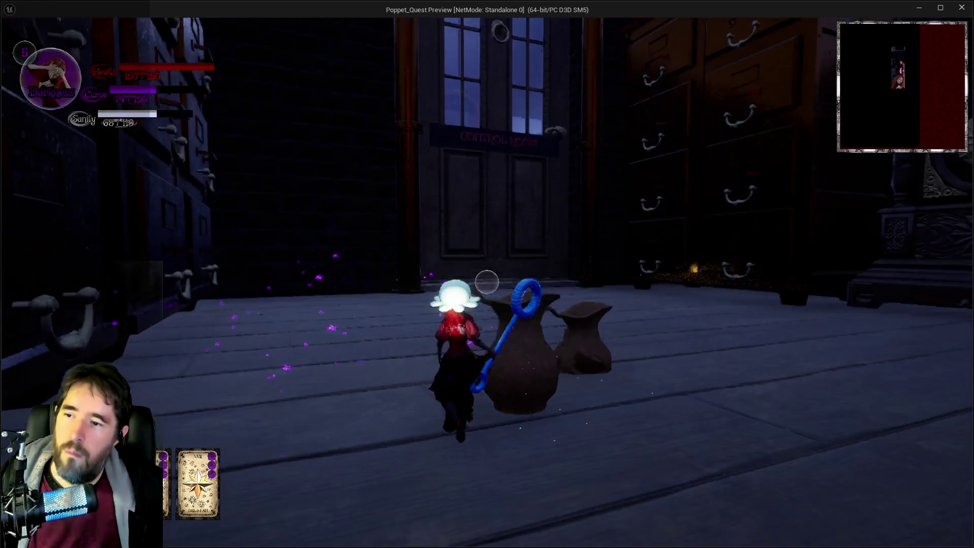
key(w)
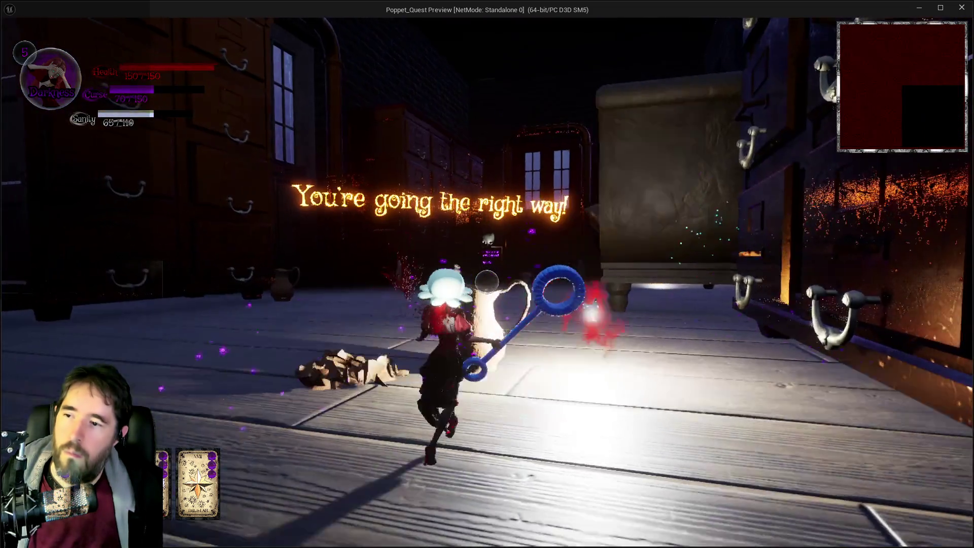
key(w)
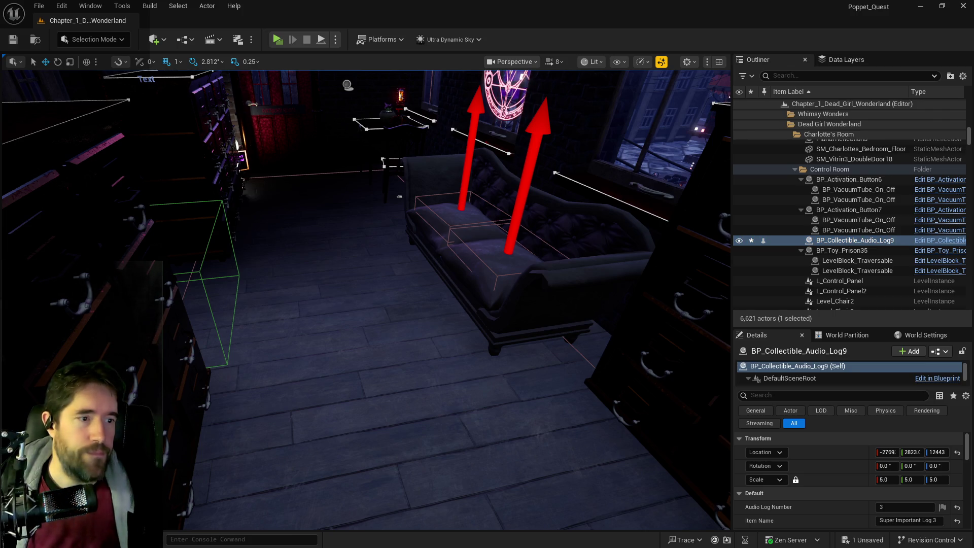
- Hide Chrome, collapse Chapel in BP_Puppet_Master to inspect the Hall Of Records spawn table, then switch to the doc
key(alt+Tab)
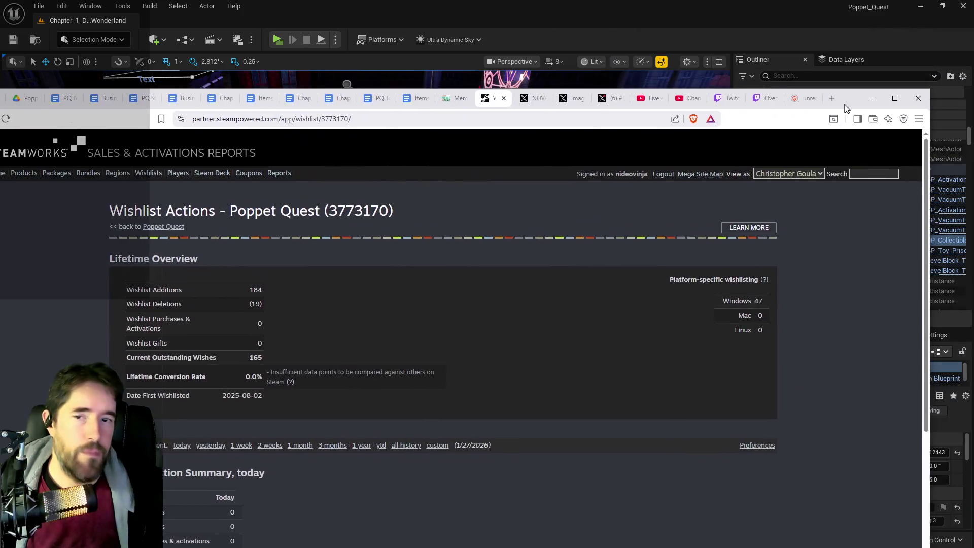
click(882, 94)
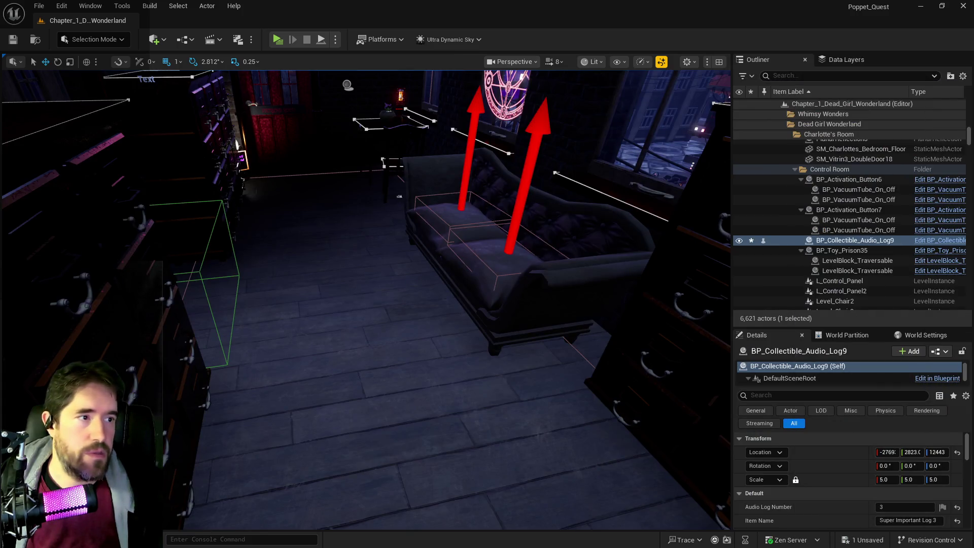
key(alt+Tab)
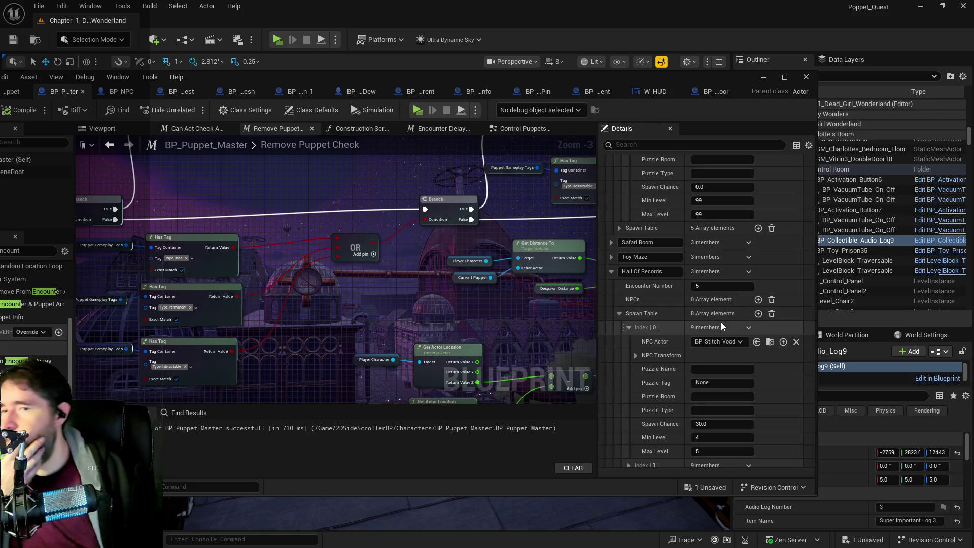
scroll(722, 325, up, 2)
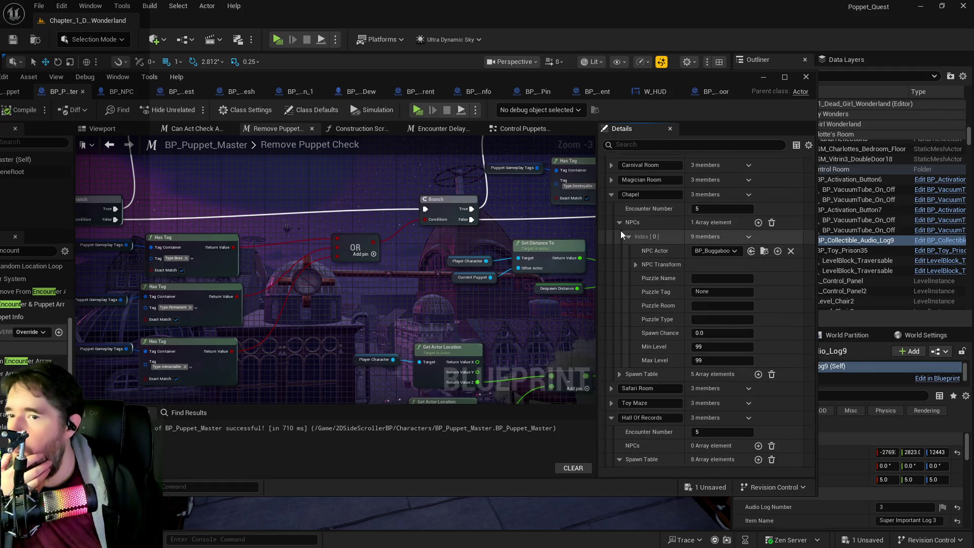
click(610, 196)
scroll(711, 337, down, 3)
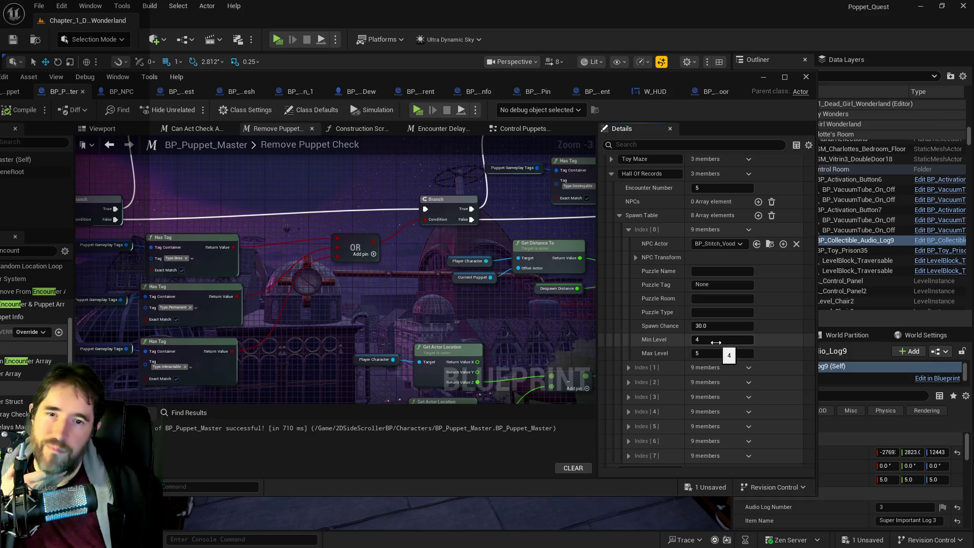
mouse_move(310, 85)
mouse_down()
mouse_move(484, 80)
mouse_move(515, 92)
mouse_move(480, 102)
mouse_up()
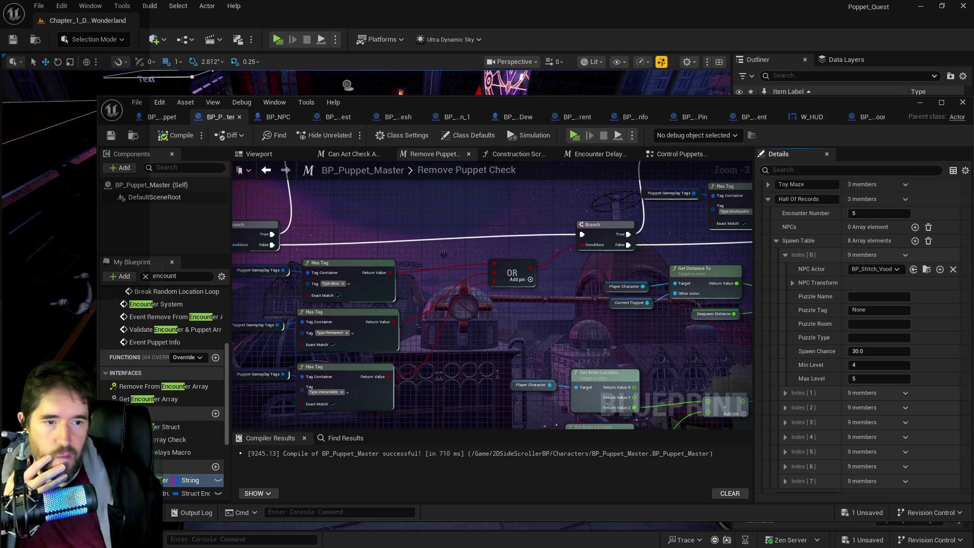
key(alt+Tab)
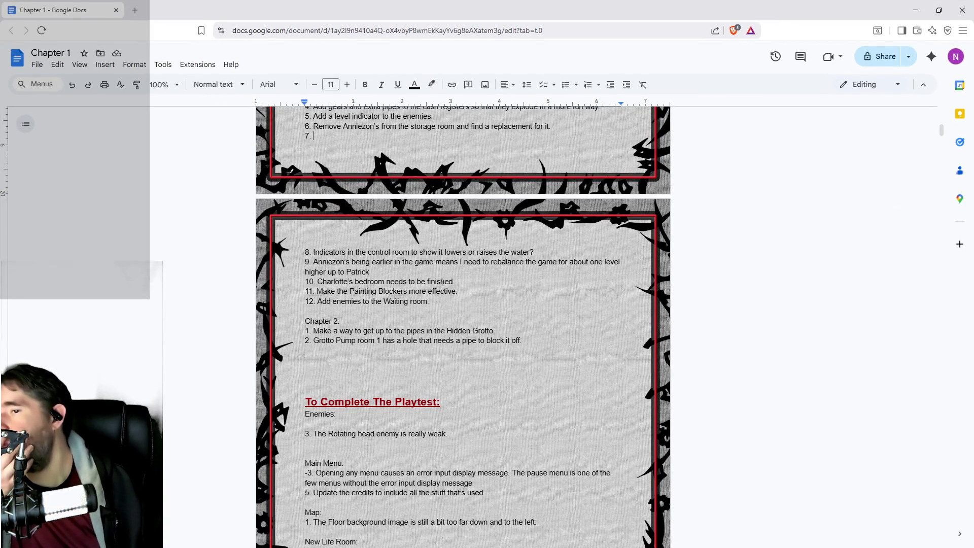
- Delete the Waiting room enemies line, then move item 11's Painting Blockers text after '7.' and remove the empty line
drag(431, 301, 302, 301)
key(BackSpace)
drag(458, 291, 304, 292)
key(BackSpace)
click(312, 136)
text(Make the Painting Blockers more effective.)
key(BackSpace)
key(BackSpace)
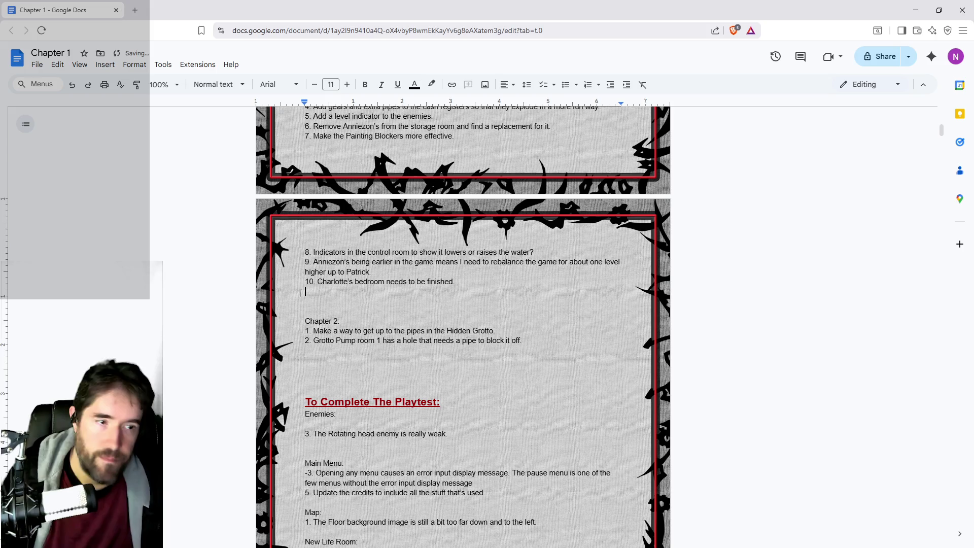
scroll(386, 348, up, 2)
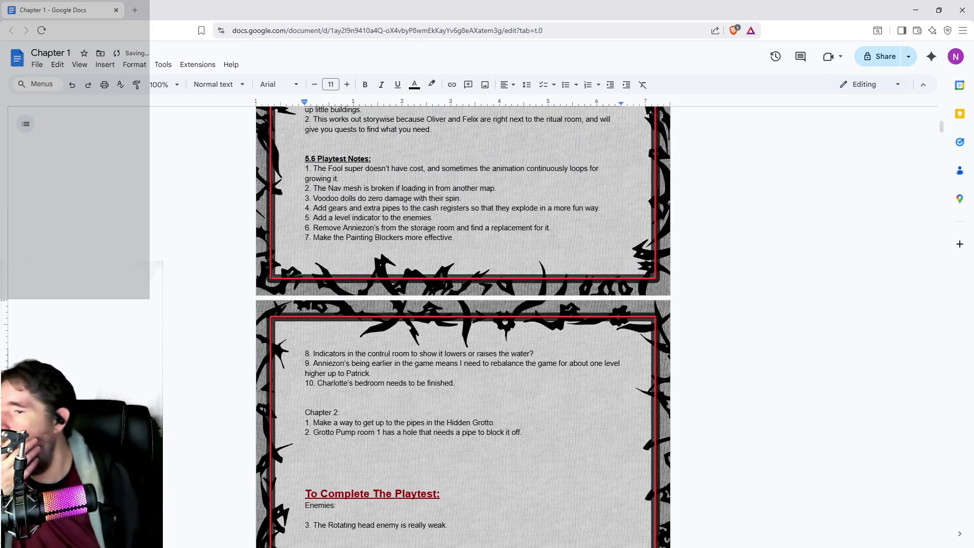
scroll(385, 349, up, 2)
scroll(384, 349, down, 1)
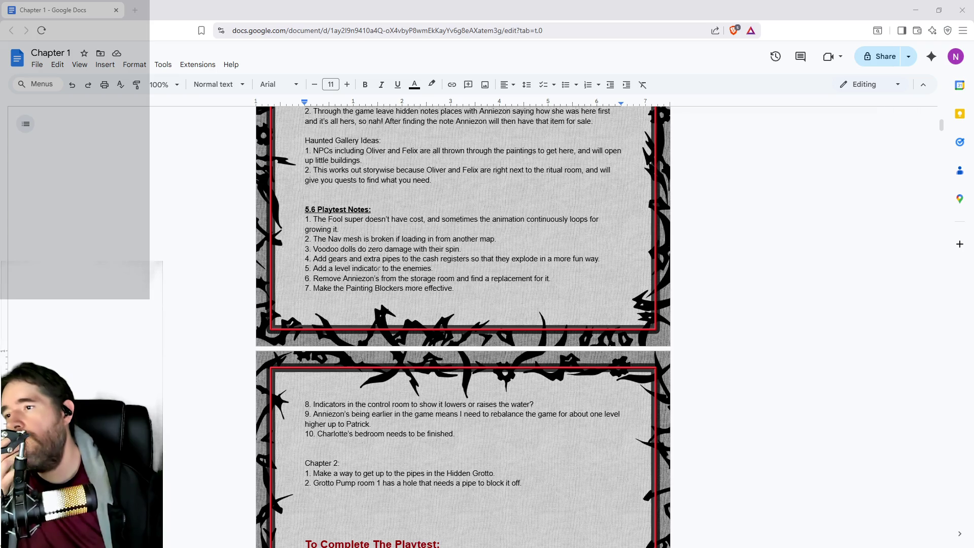
- Review playtest items 1–7, from the Fool super and Nav mesh to Painting Blockers
drag(488, 249, 410, 249)
click(410, 249)
drag(616, 262, 319, 260)
drag(432, 269, 313, 269)
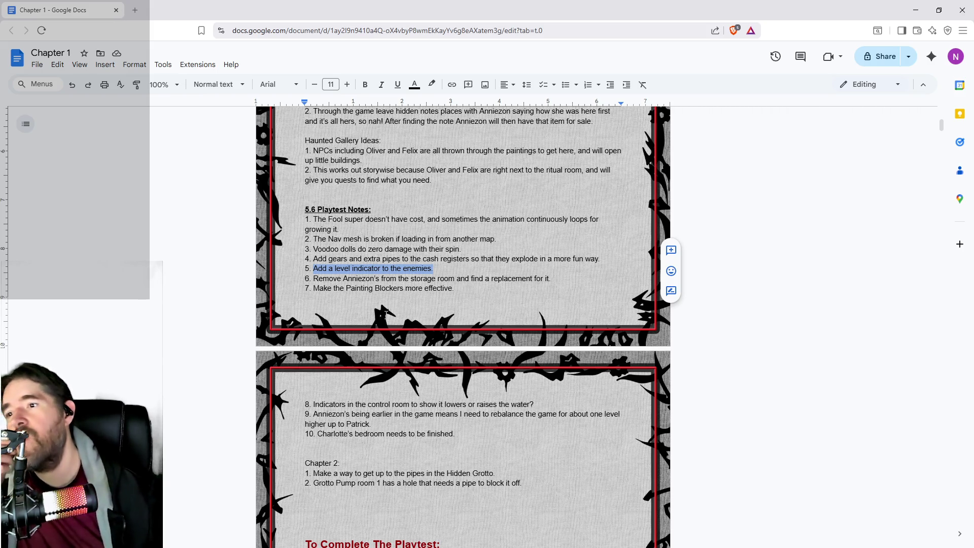
drag(565, 275, 319, 279)
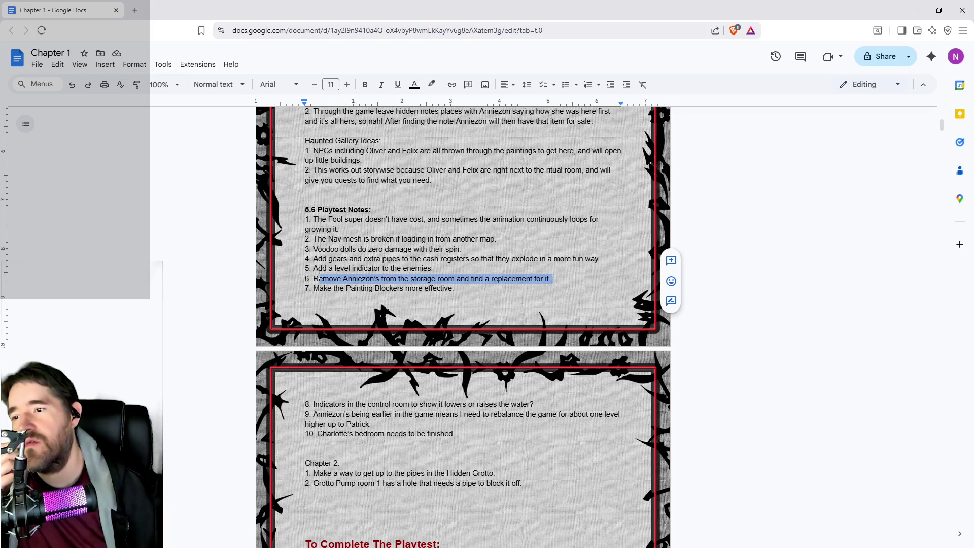
drag(454, 288, 315, 288)
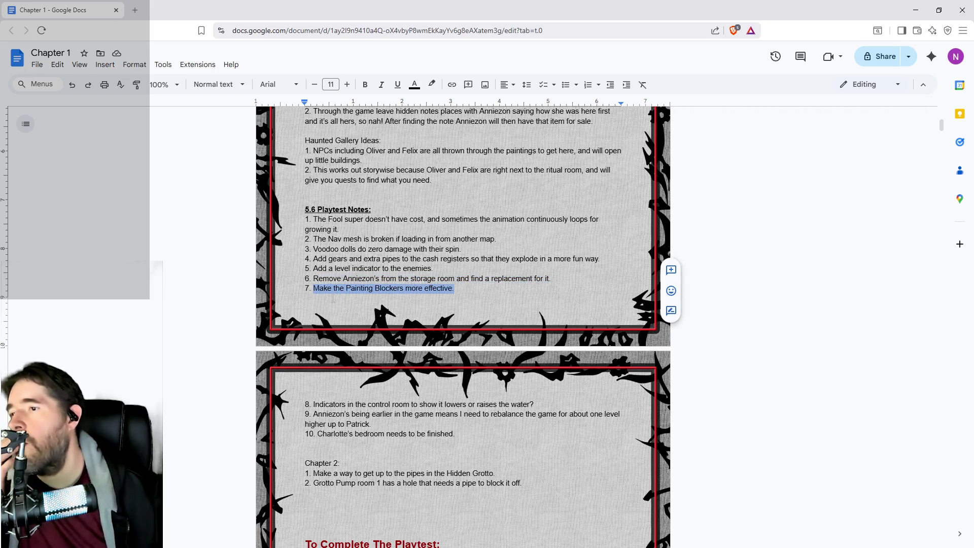
drag(461, 249, 319, 249)
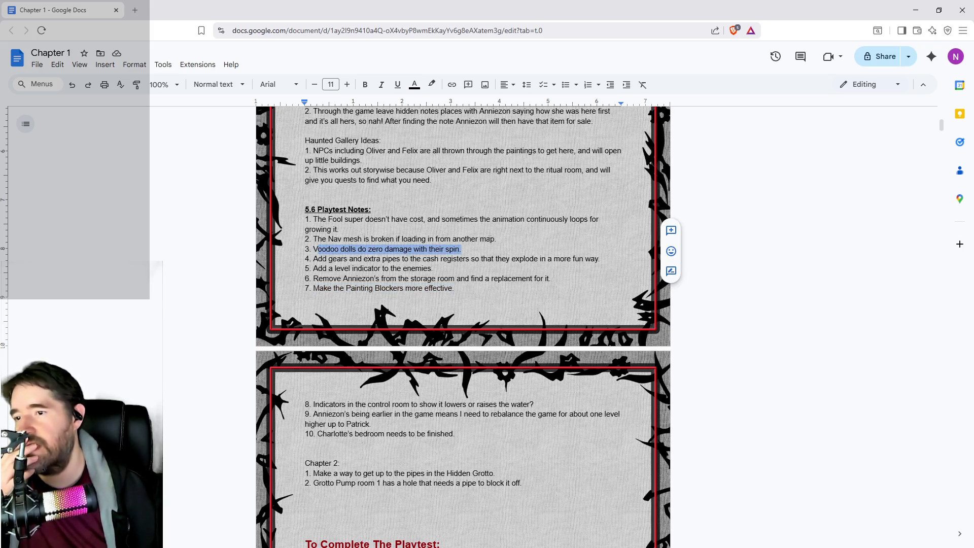
drag(496, 239, 313, 239)
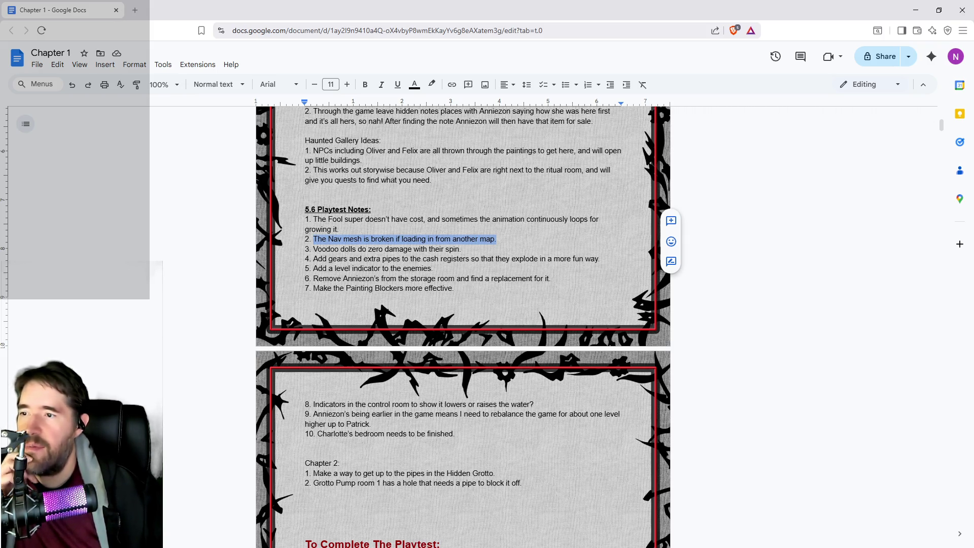
triple_click(314, 219)
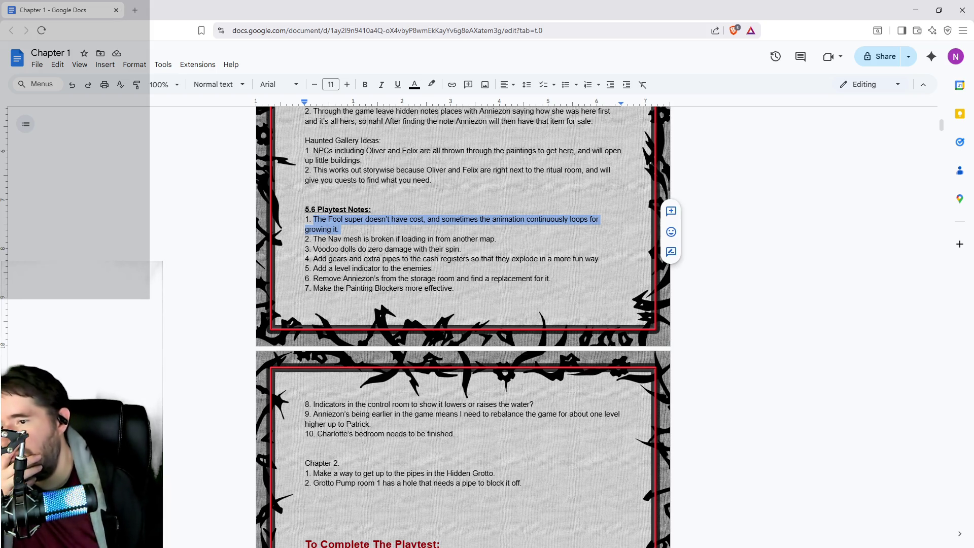
- Delete note 8's text and move the bedroom note from item 10 into item 8
drag(534, 405, 313, 405)
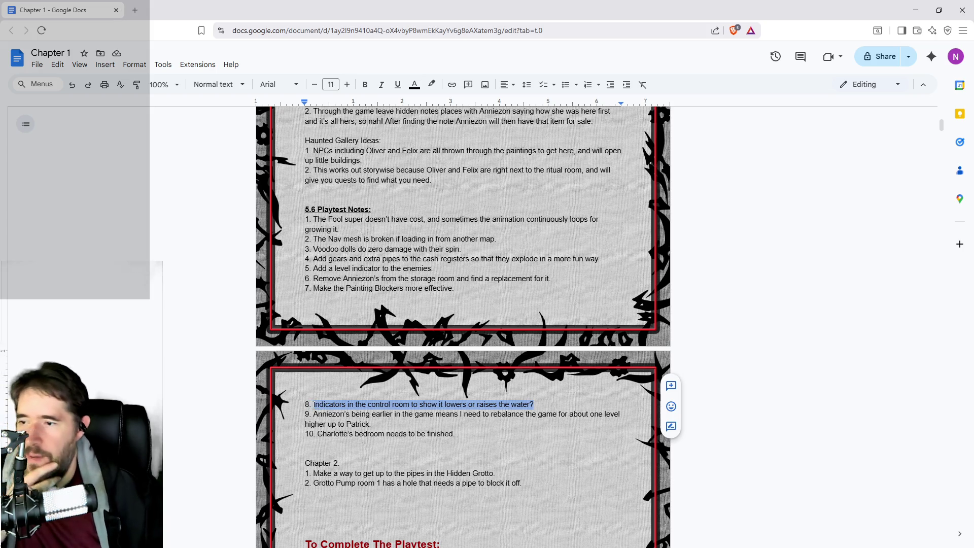
key(BackSpace)
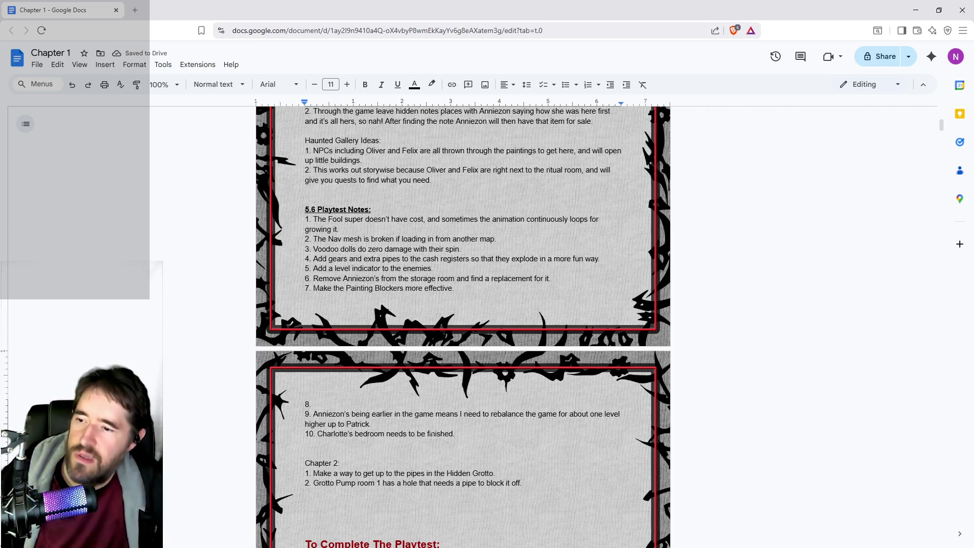
drag(455, 433, 316, 434)
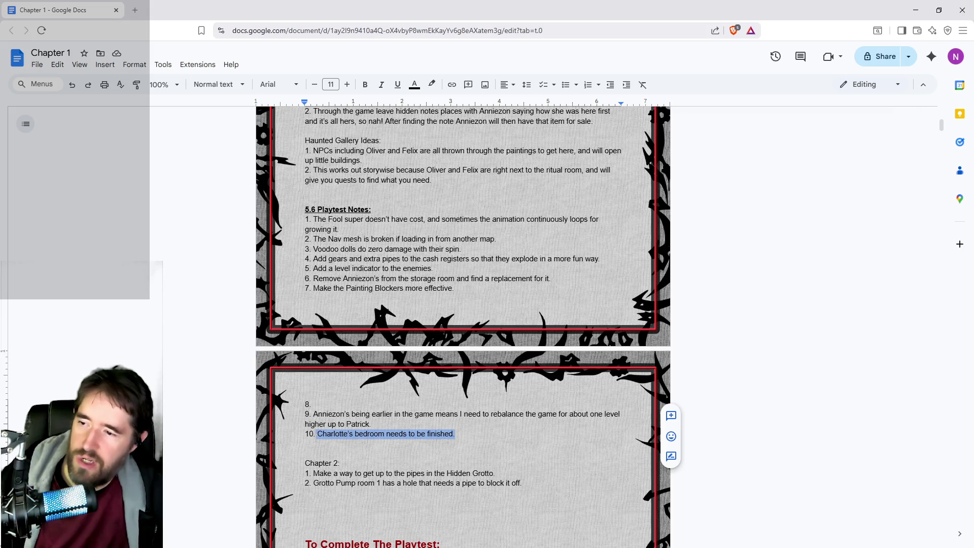
key(ctrl+x)
click(325, 404)
key(ctrl+v)
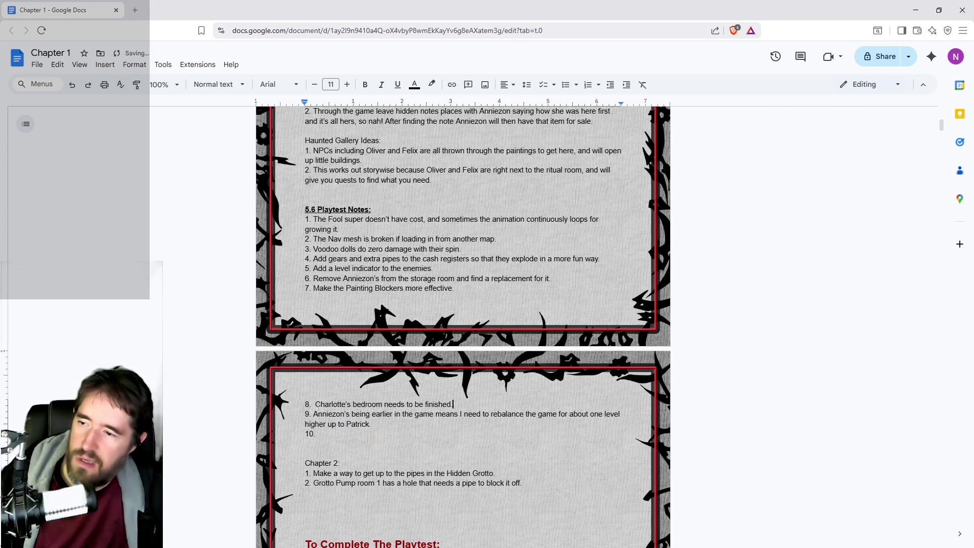
key(BackSpace)
- Remove the empty tenth entry and the blank line above Chapter 2, then bring Unreal forward
click(330, 436)
key(BackSpace)
key(BackSpace)
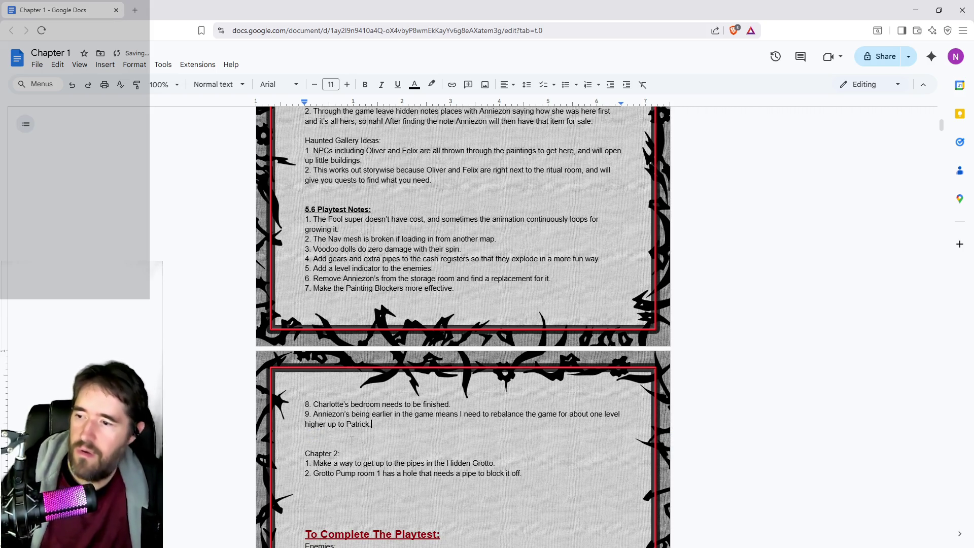
click(351, 439)
key(BackSpace)
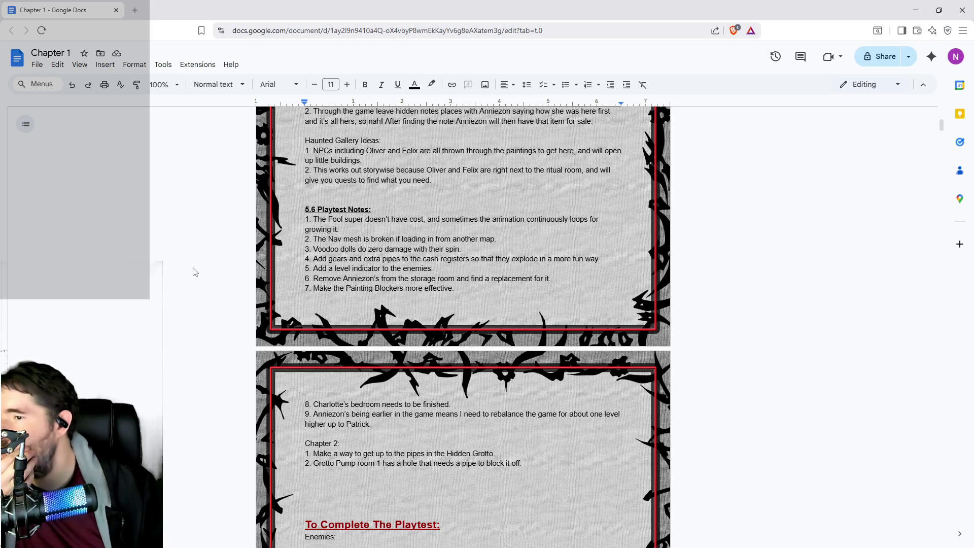
double_click(611, 7)
key(alt+Tab)
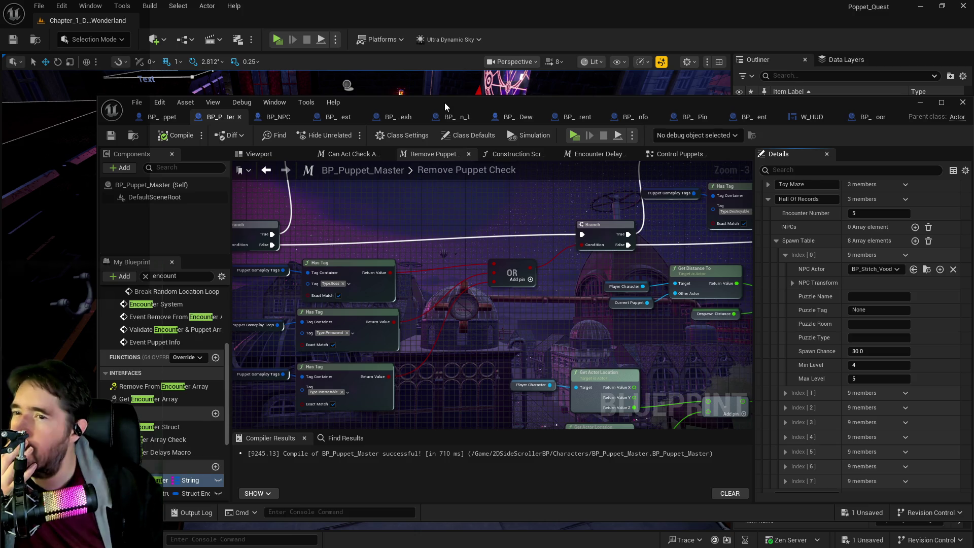
- Maximize the Blueprint editor and open BP_NPC's Upkeep Graph from the EventGraph overview
double_click(444, 103)
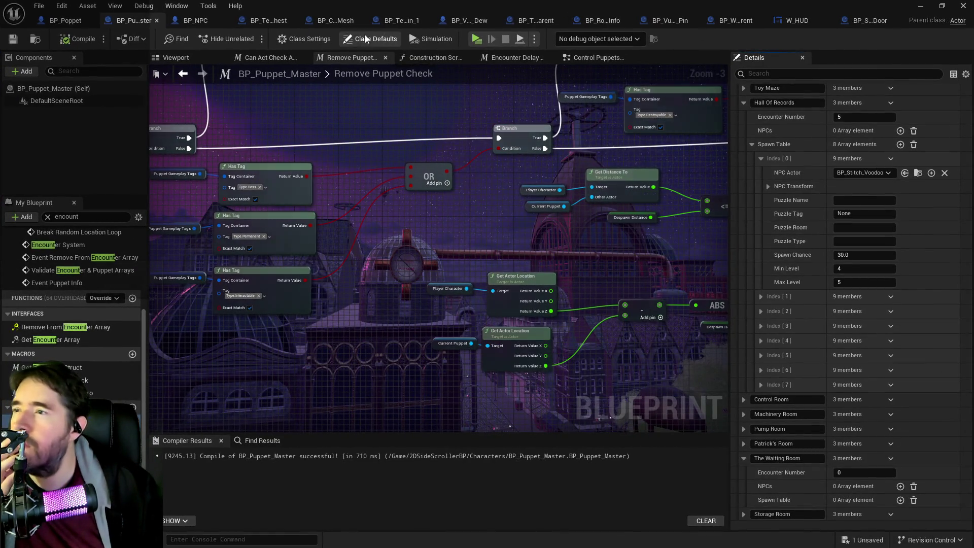
click(196, 20)
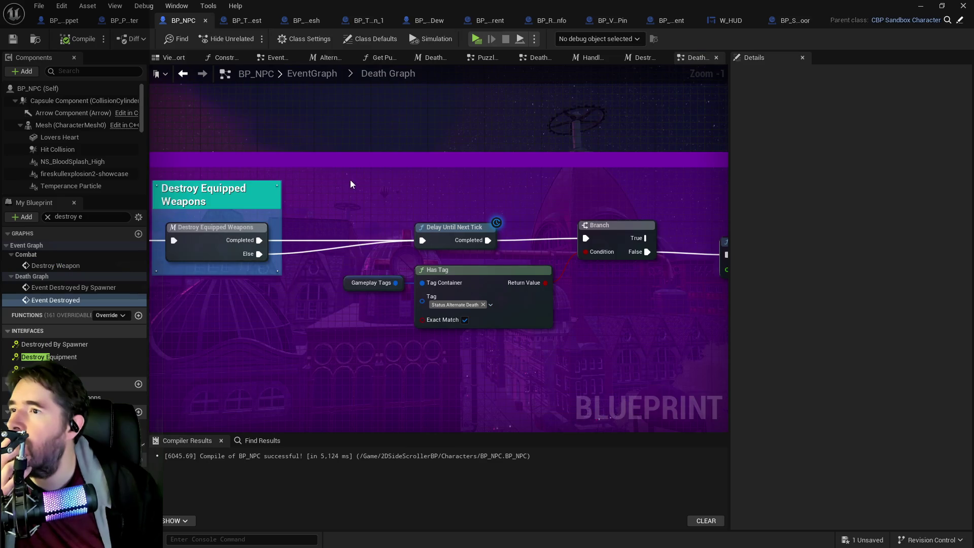
click(323, 73)
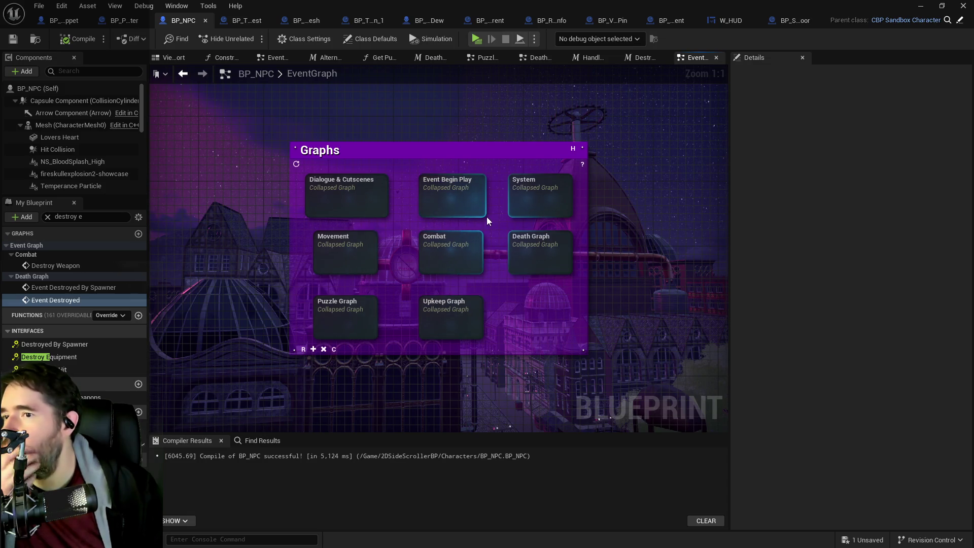
double_click(446, 322)
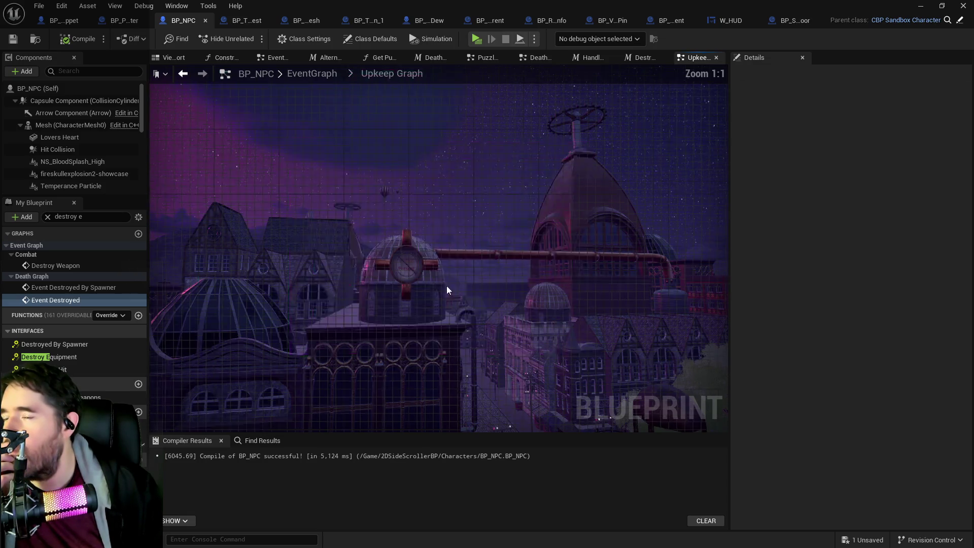
- Centre the Show Health Widget logic with its Cast To W_Health_Bar node, then select the Health Widget component
scroll(441, 117, up, 6)
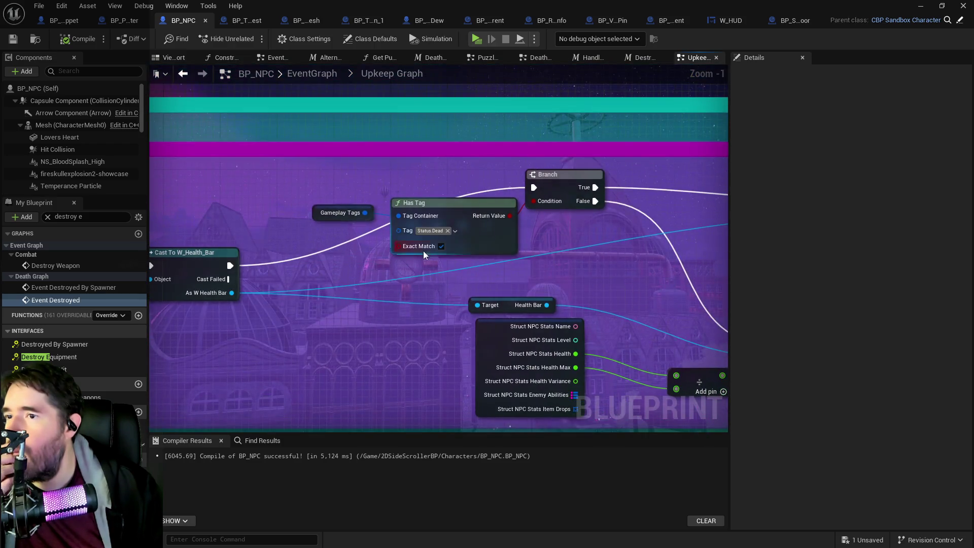
mouse_move(565, 246)
mouse_down()
mouse_move(416, 266)
mouse_move(403, 227)
mouse_move(706, 206)
mouse_up()
drag(474, 220, 609, 220)
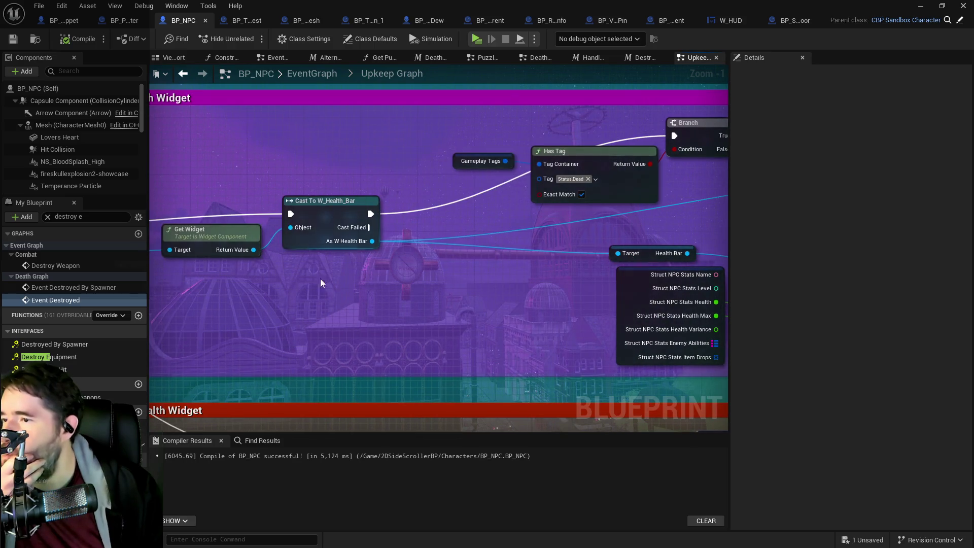
scroll(102, 172, down, 2)
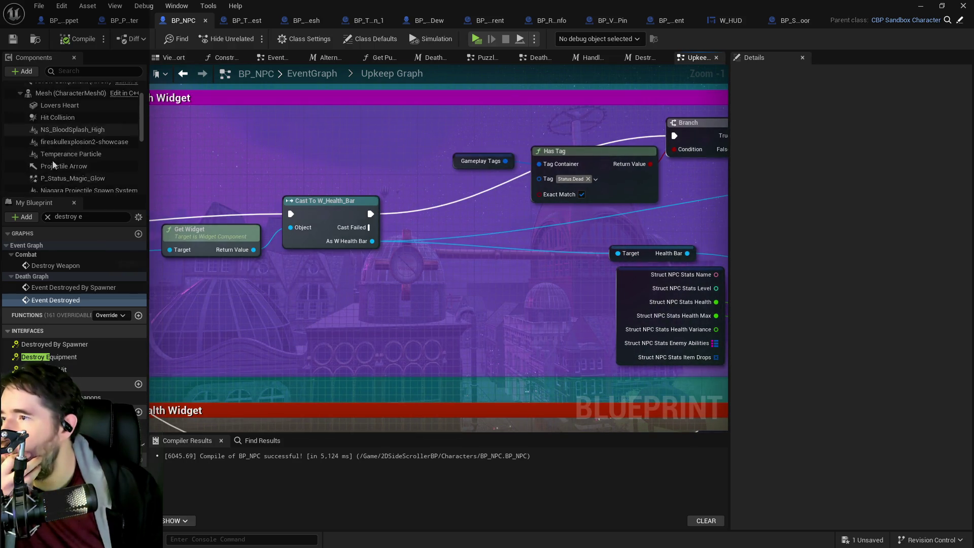
drag(201, 158, 459, 139)
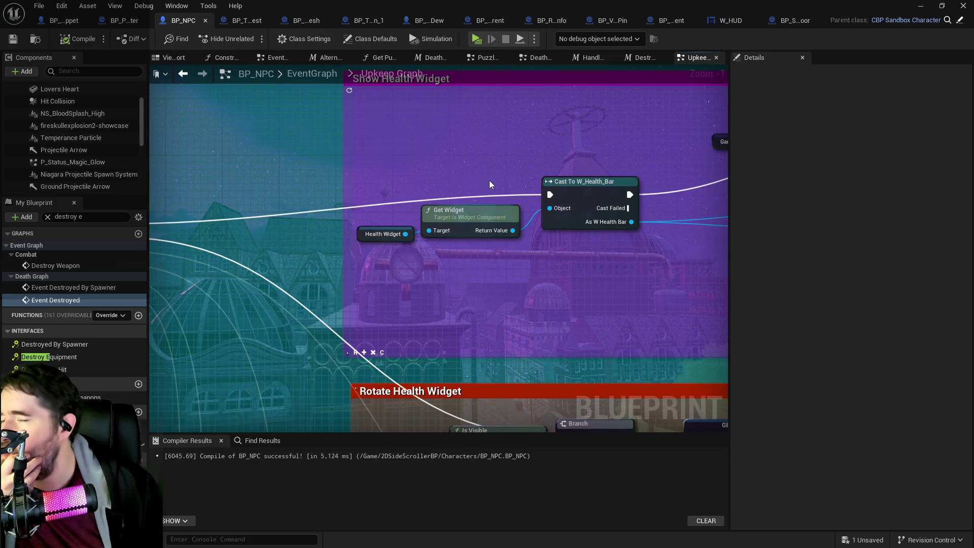
drag(510, 187, 379, 220)
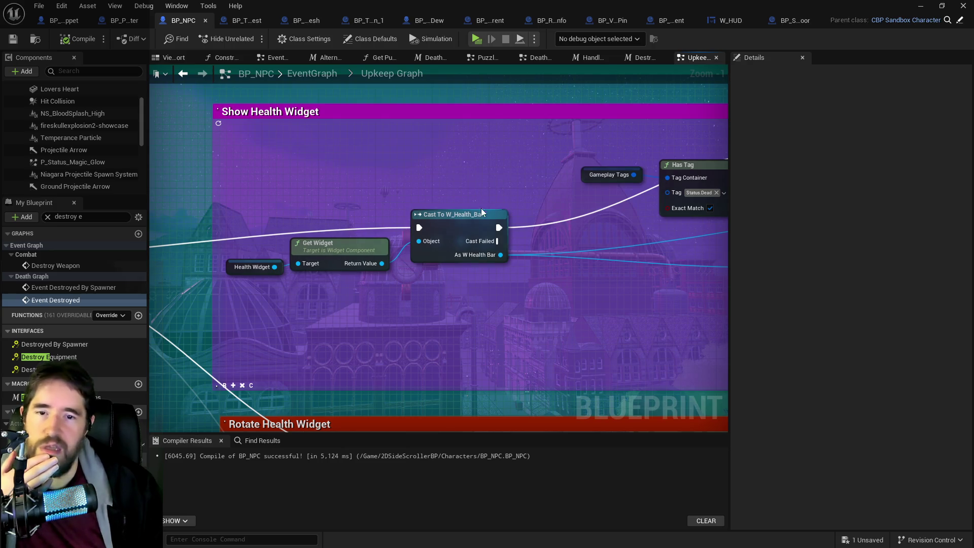
scroll(86, 167, down, 2)
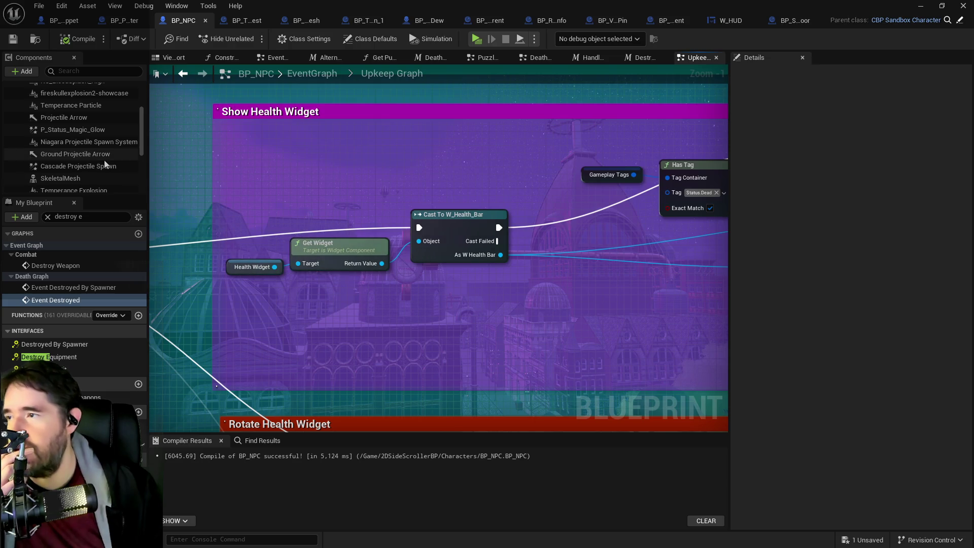
scroll(92, 171, down, 2)
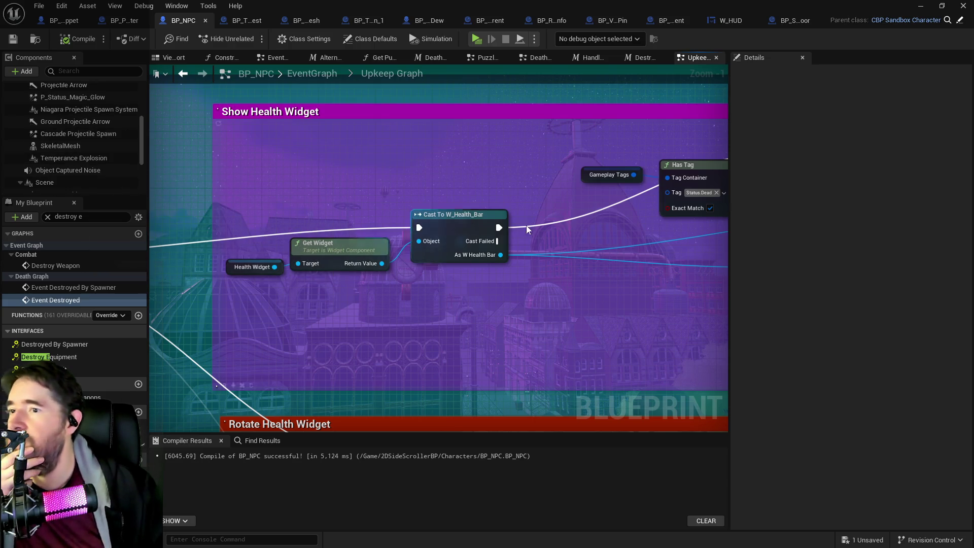
drag(473, 218, 360, 161)
drag(453, 163, 282, 219)
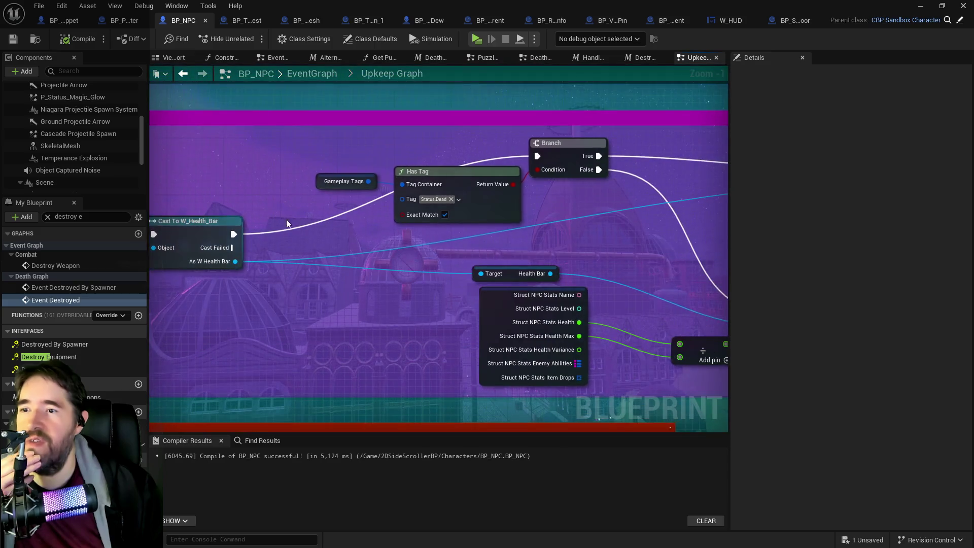
drag(357, 220, 657, 220)
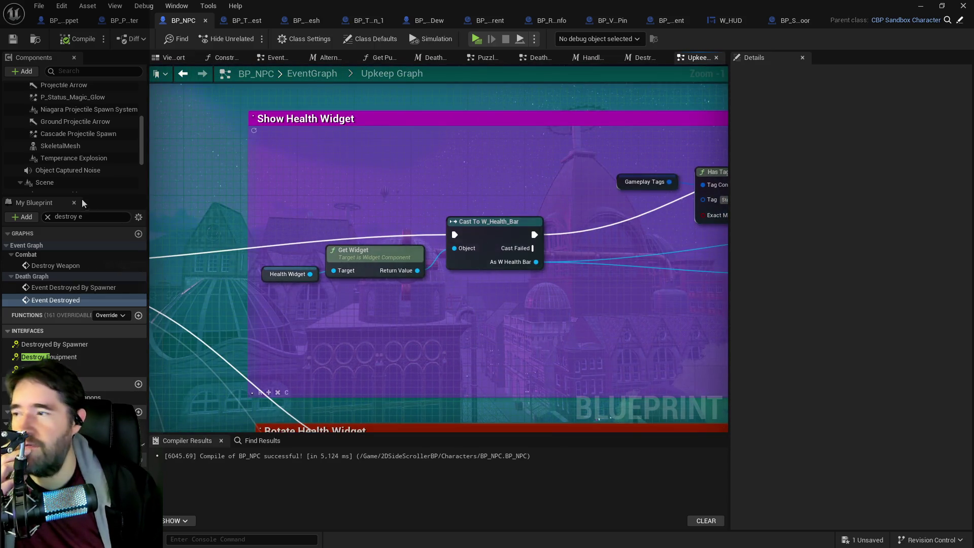
scroll(80, 170, down, 4)
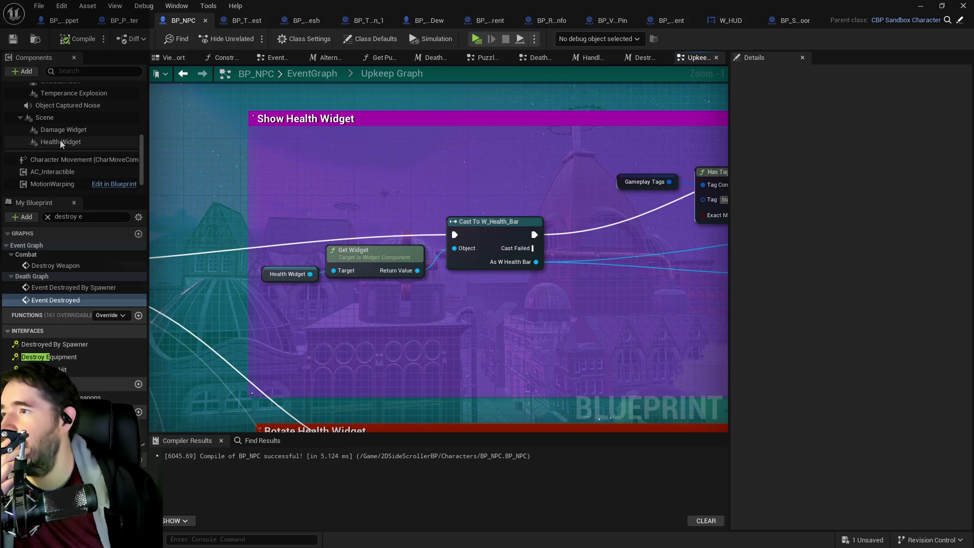
click(60, 142)
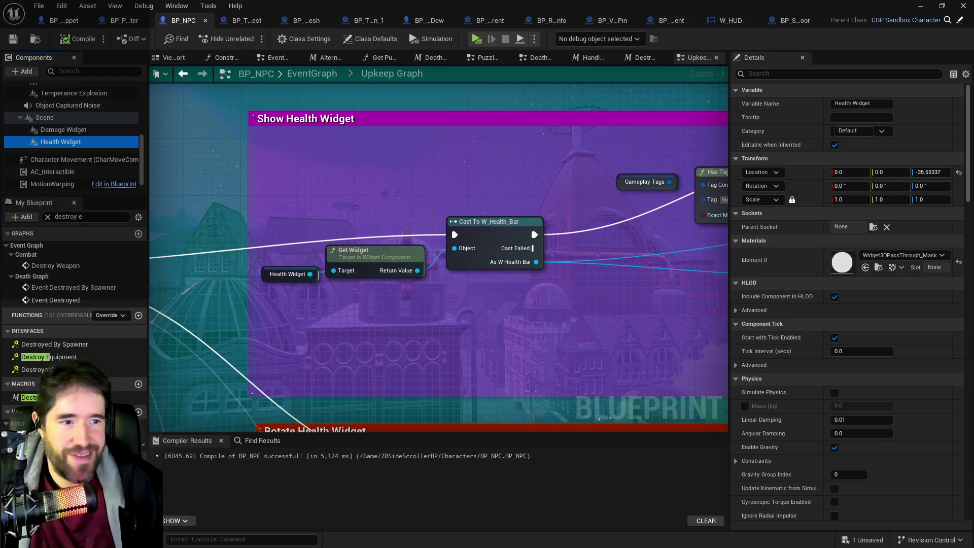
right_click(55, 145)
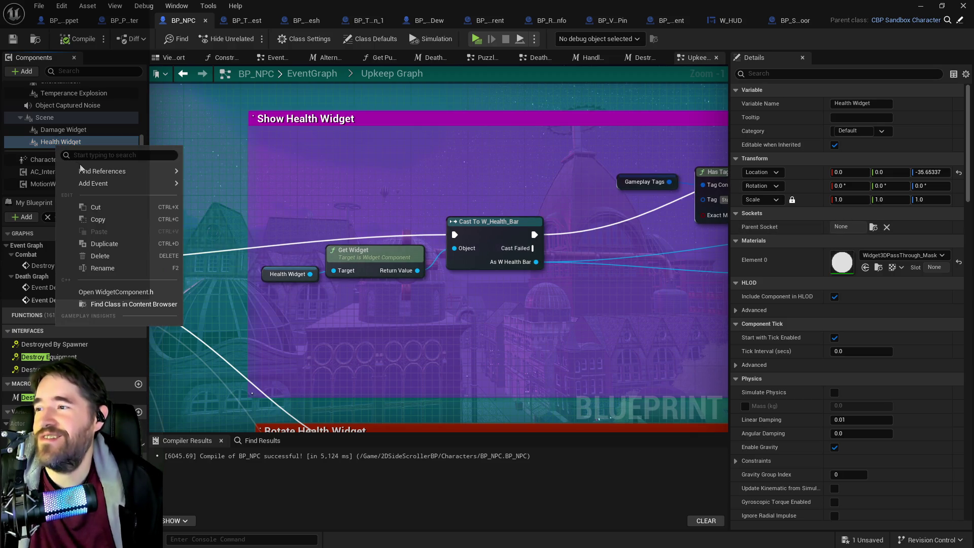
mouse_move(84, 172)
click(124, 305)
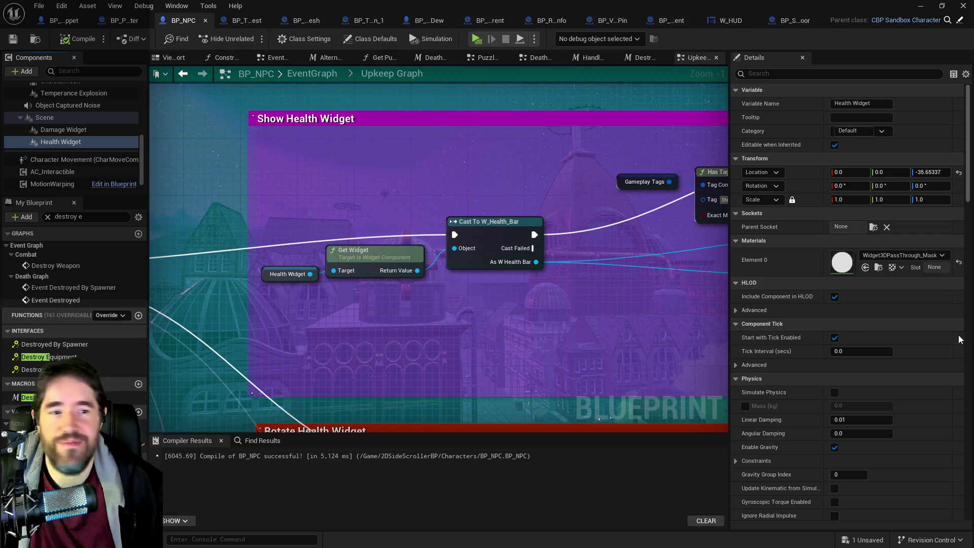